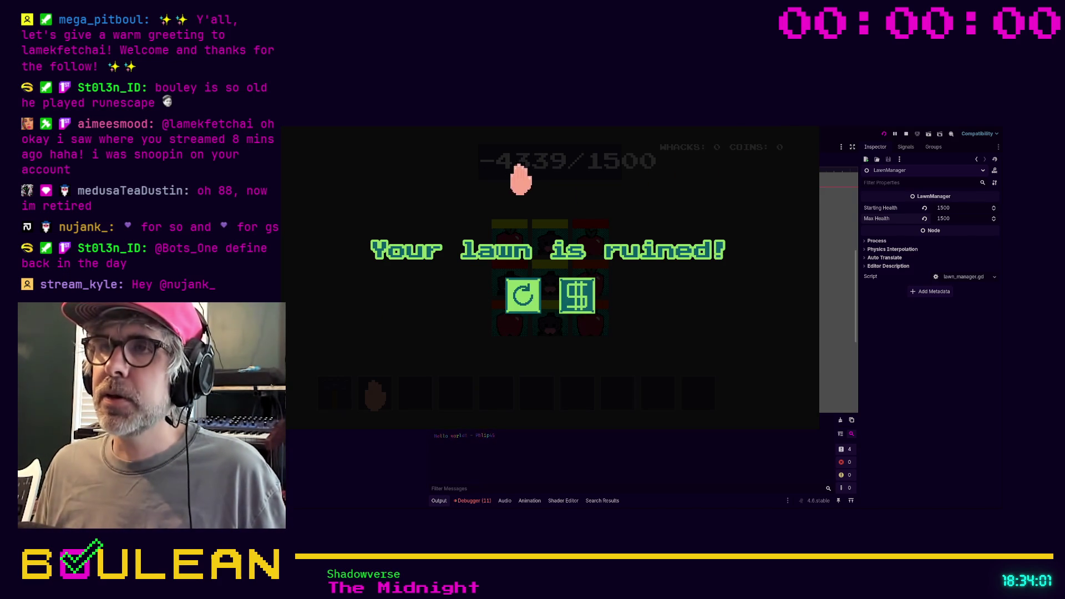
- Restart the lawn game, stop it, and switch to the Script workspace
{"action": "left_click", "coordinate": [530, 304]}
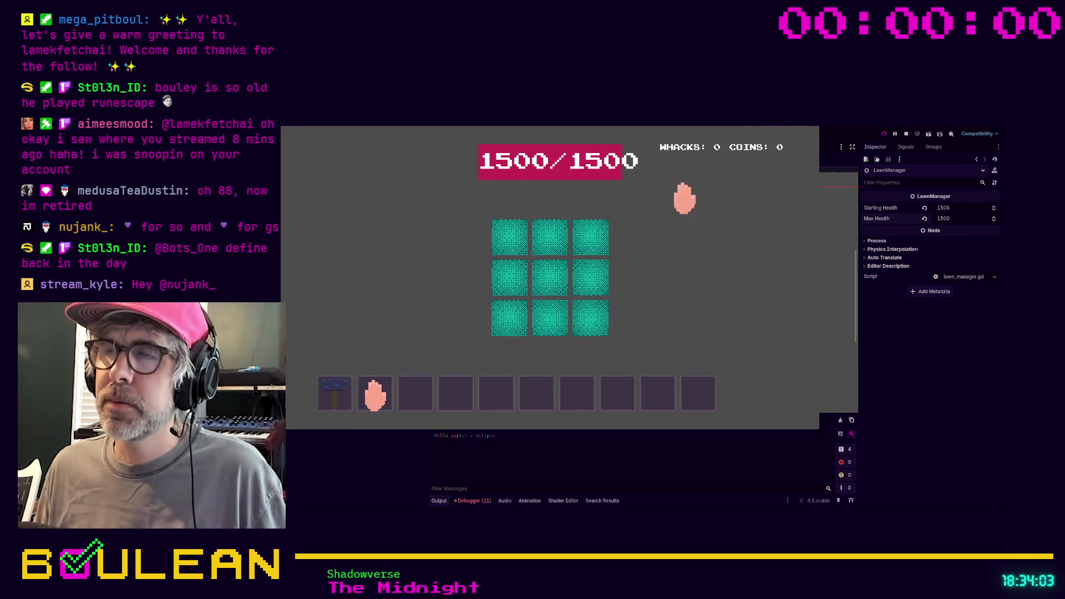
{"action": "key", "text": "F8"}
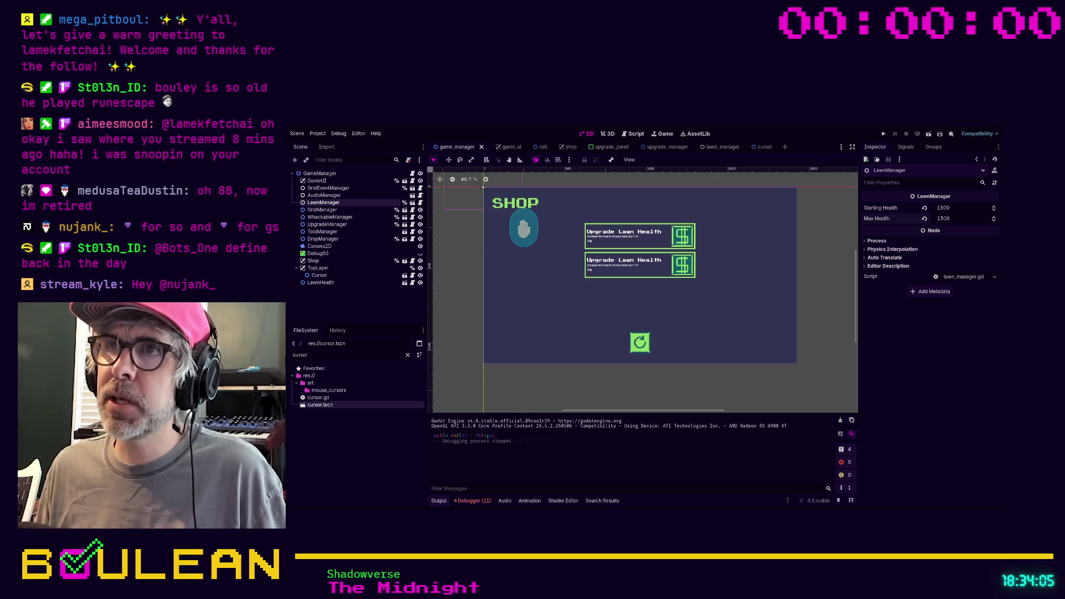
{"action": "key", "text": "ctrl+F3"}
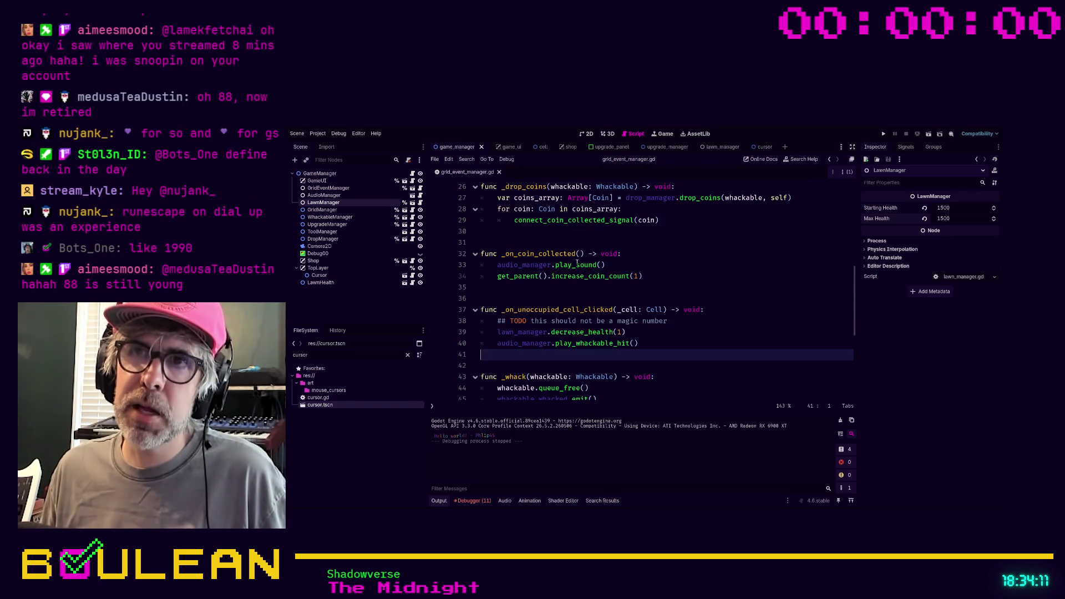
- Open GameManager's game_manager.gd and put the caret on the blank line under extends Node2D
{"action": "scroll", "coordinate": [547, 241], "scroll_direction": "up", "scroll_amount": 2}
{"action": "scroll", "coordinate": [547, 241], "scroll_direction": "up", "scroll_amount": 6}
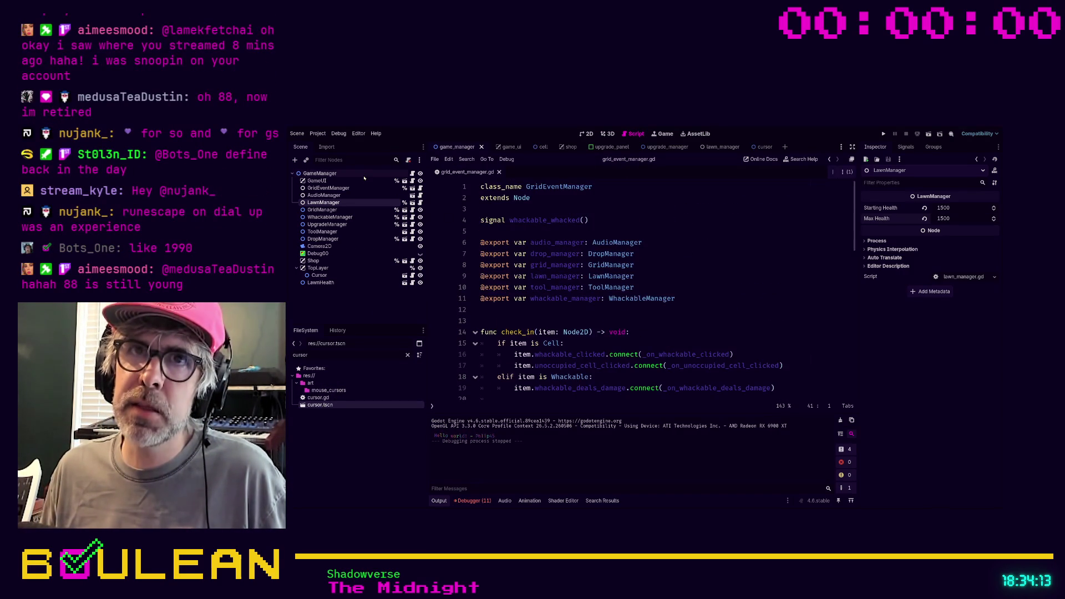
{"action": "left_click", "coordinate": [412, 173]}
{"action": "scroll", "coordinate": [522, 264], "scroll_direction": "up", "scroll_amount": 2}
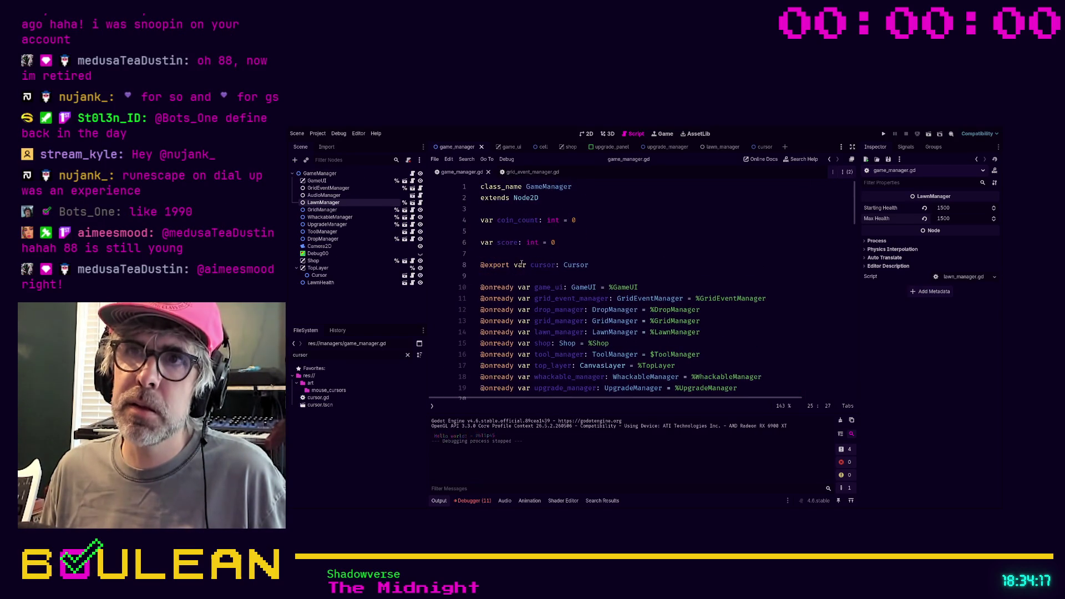
{"action": "scroll", "coordinate": [602, 288], "scroll_direction": "down", "scroll_amount": 5}
{"action": "scroll", "coordinate": [572, 233], "scroll_direction": "up", "scroll_amount": 5}
{"action": "left_click", "coordinate": [516, 209]}
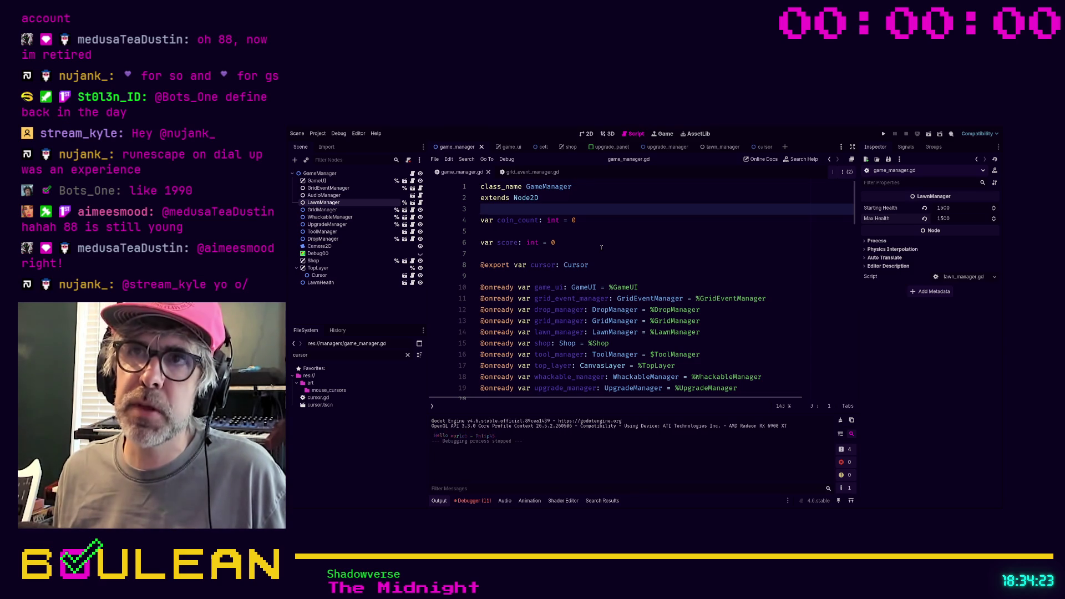
- Start an enum GameState below extends Node2D with ACTIVE, PAUSED and SHOP entries
{"action": "key", "text": "Return"}
{"action": "key", "text": "Return"}
{"action": "key", "text": "Up"}
{"action": "key", "text": "Up"}
{"action": "key", "text": "Return"}
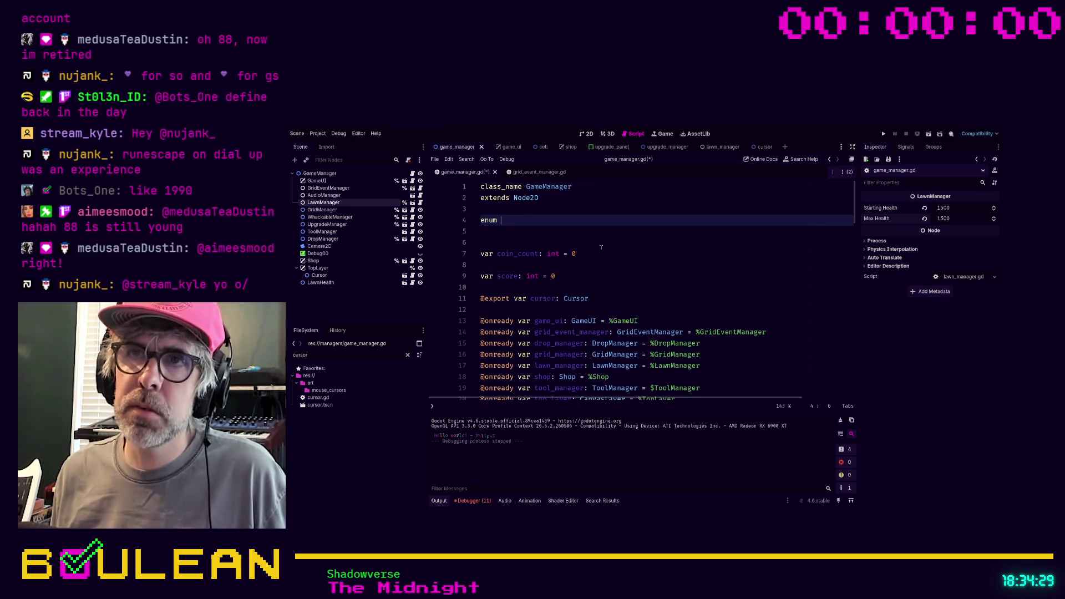
{"action": "type", "text": "um Game"}
{"action": "key", "text": "BackSpace"}
{"action": "key", "text": "BackSpace"}
{"action": "type", "text": "tate{"}
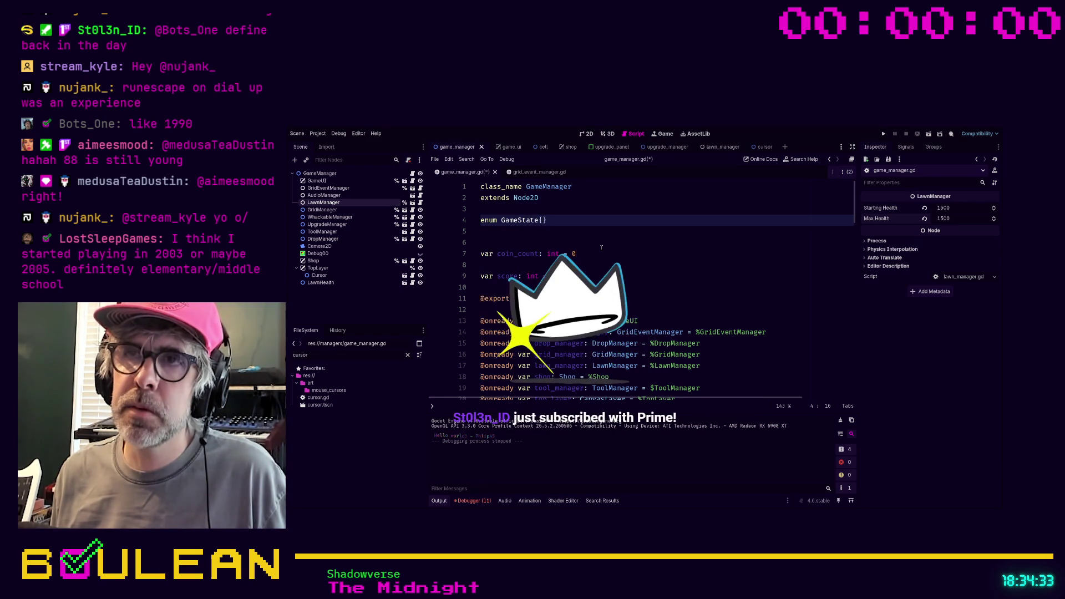
{"action": "key", "text": "Return"}
{"action": "type", "text": "PA"}
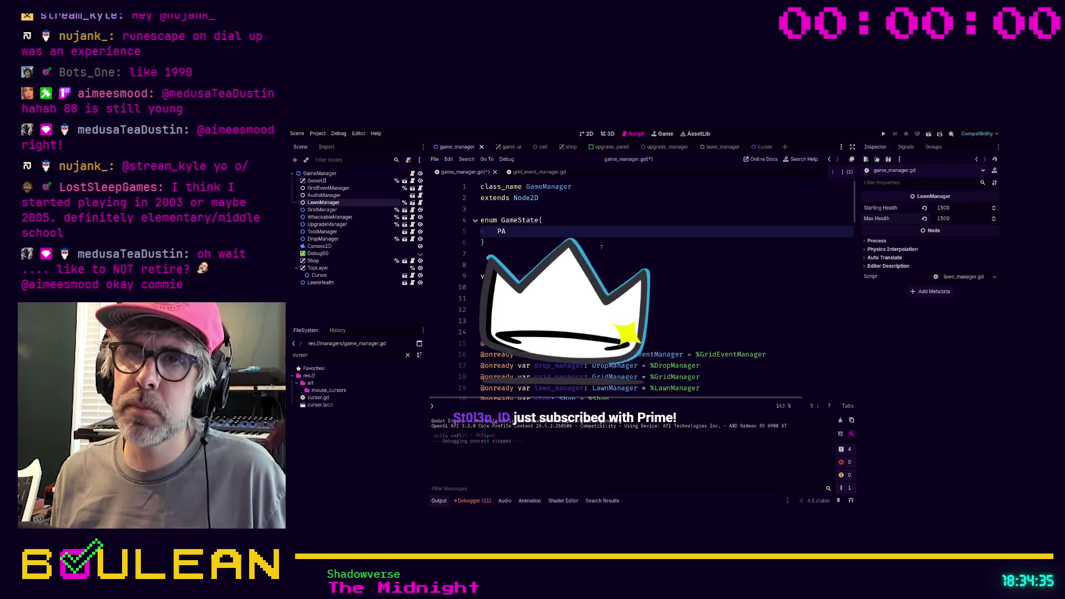
{"action": "key", "text": "BackSpace"}
{"action": "key", "text": "BackSpace"}
{"action": "type", "text": "PAUSE"}
{"action": "key", "text": "BackSpace"}
{"action": "key", "text": "BackSpace"}
{"action": "key", "text": "BackSpace"}
{"action": "type", "text": "ACTIVE,"}
{"action": "key", "text": "Return"}
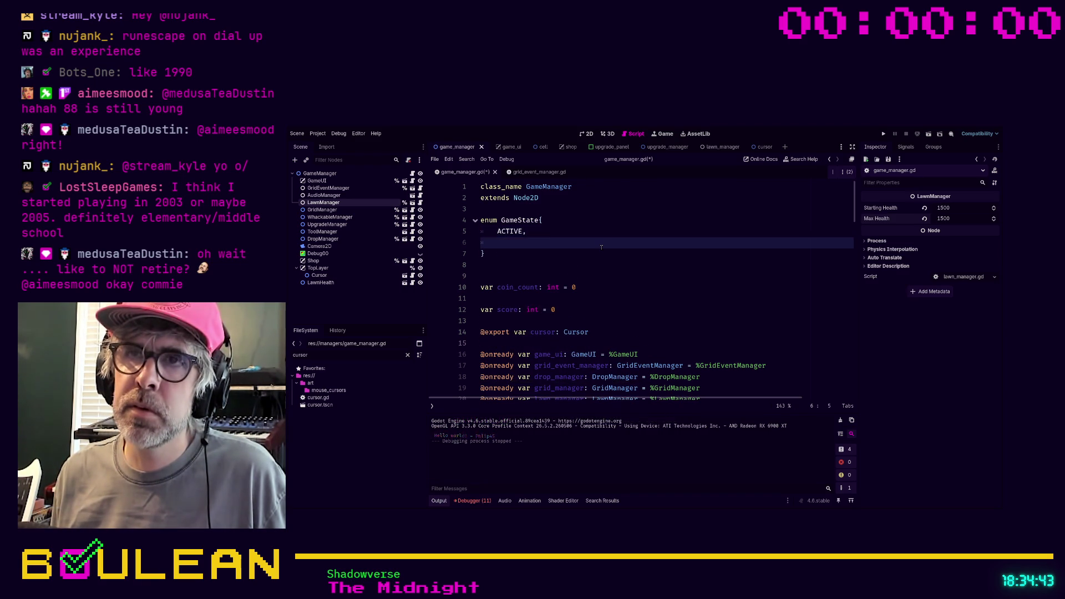
{"action": "type", "text": "PAUSED"}
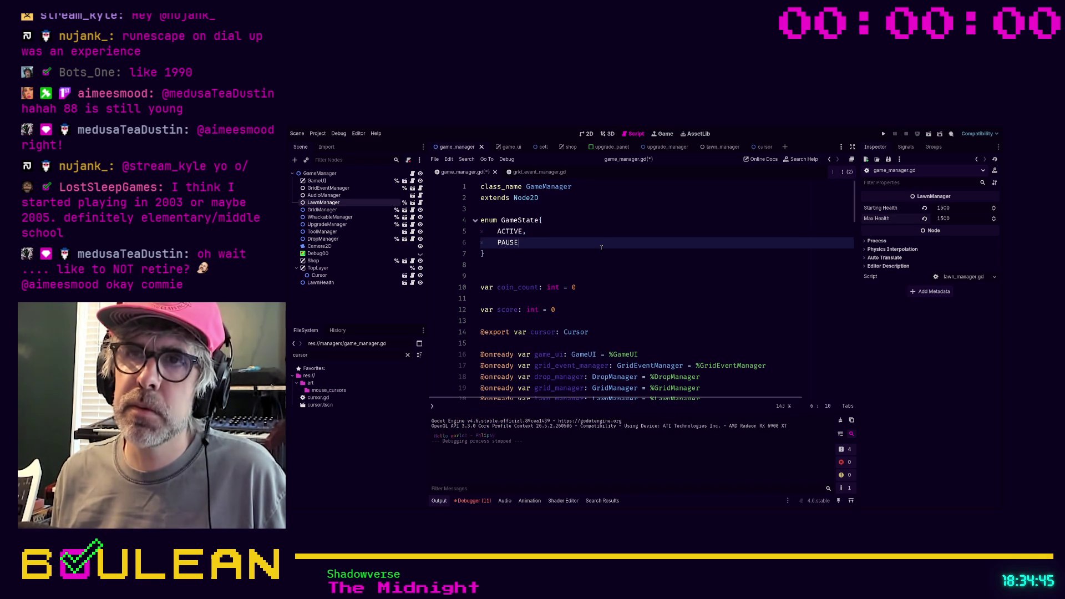
{"action": "type", "text": ","}
{"action": "key", "text": "Return"}
{"action": "type", "text": "HOP"}
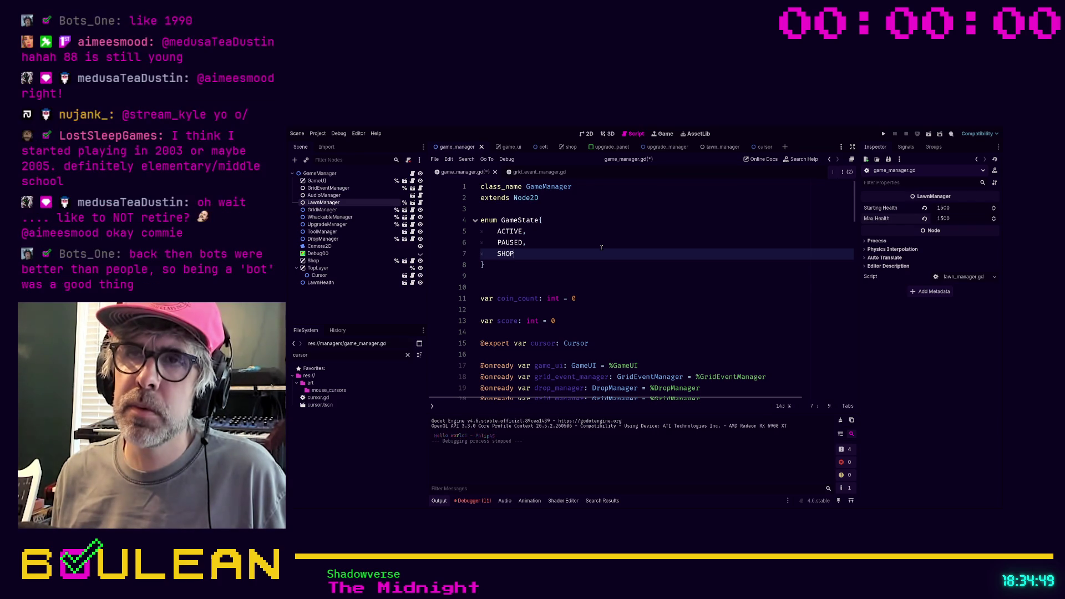
- Rename ACTIVE to PLAYING, move it below PAUSED, and add GAME_OVER as the first entry
{"action": "key", "text": "Up"}
{"action": "key", "text": "Up"}
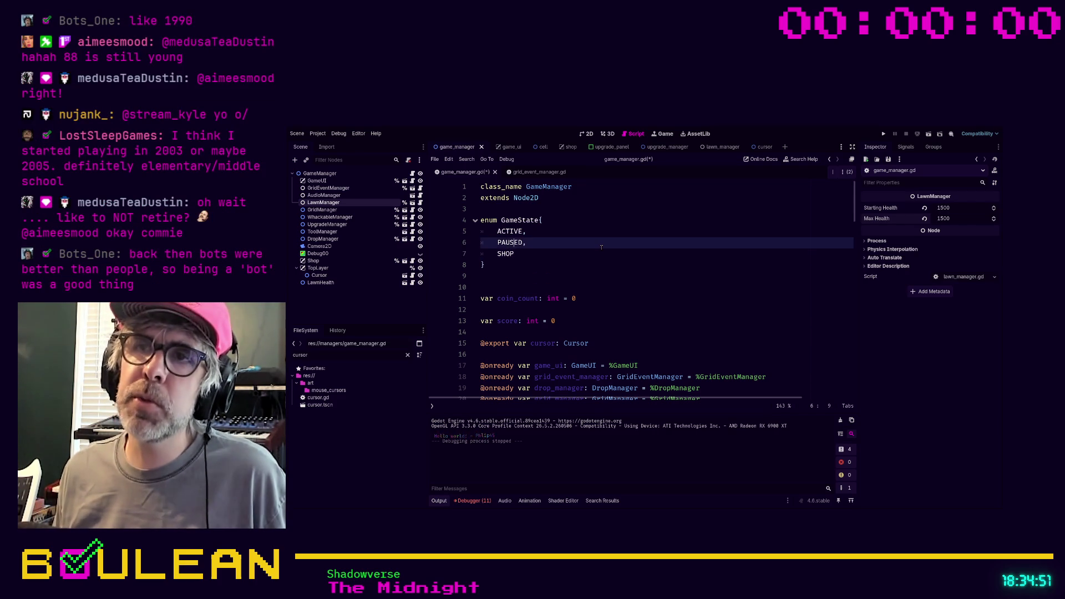
{"action": "key", "text": "Down"}
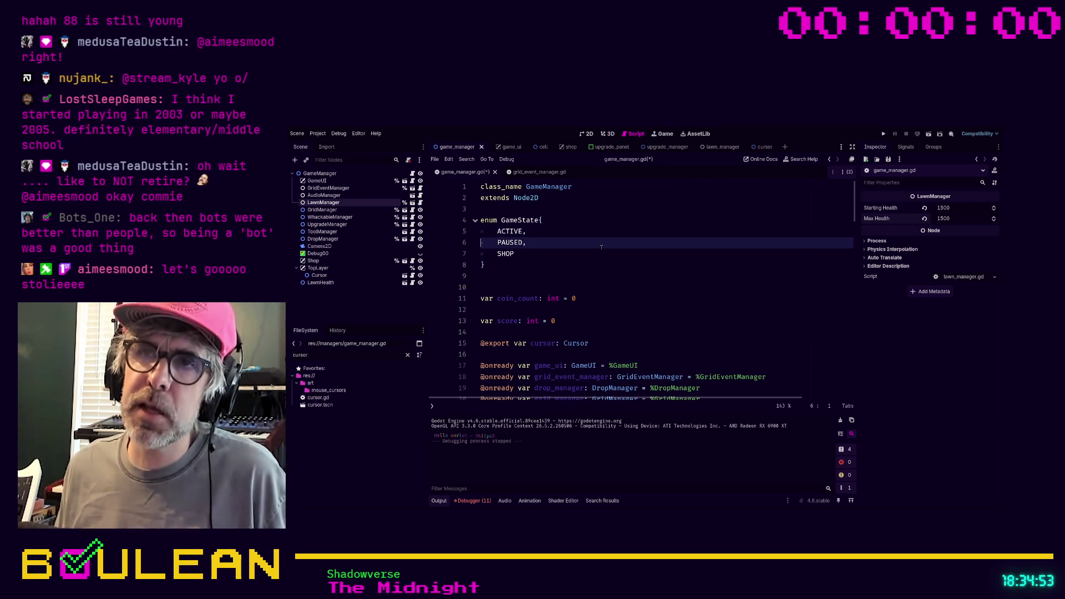
{"action": "key", "text": "Up"}
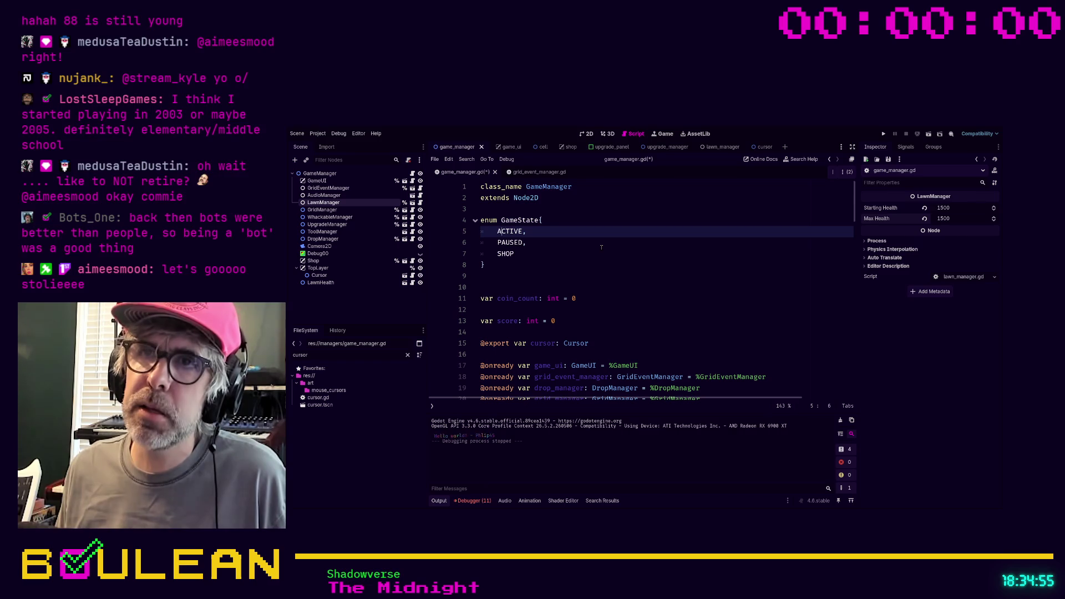
{"action": "key", "text": "shift+End"}
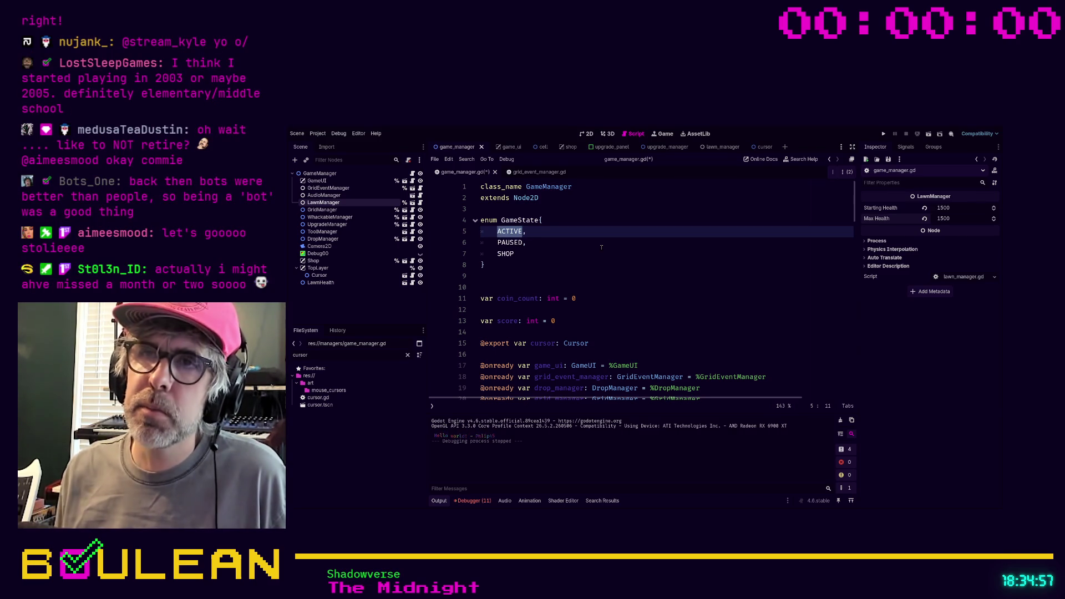
{"action": "type", "text": "PLAYING,"}
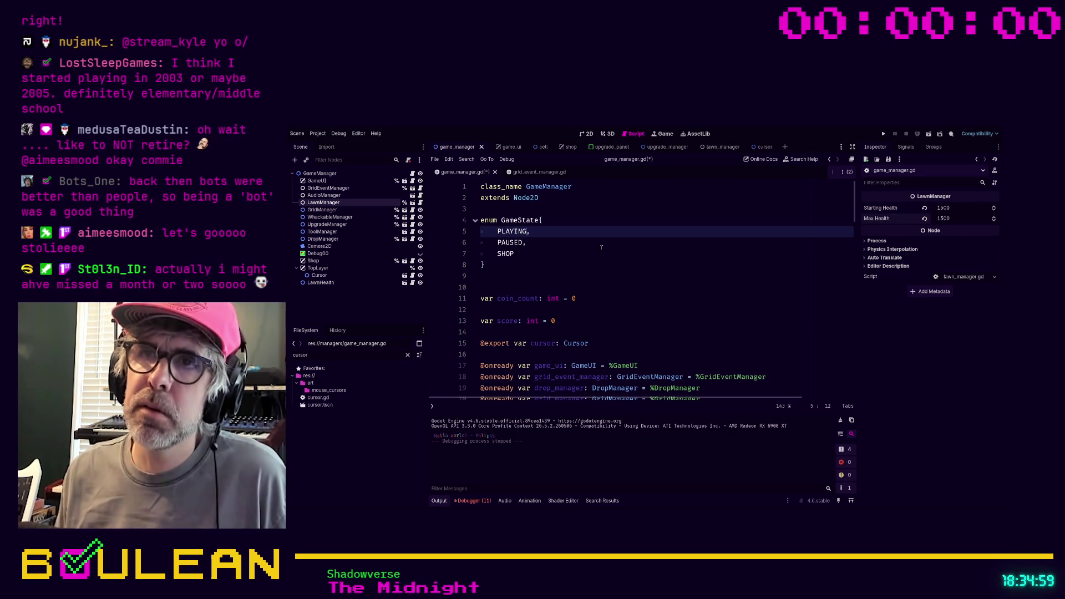
{"action": "key", "text": "Down"}
{"action": "key", "text": "alt+Up"}
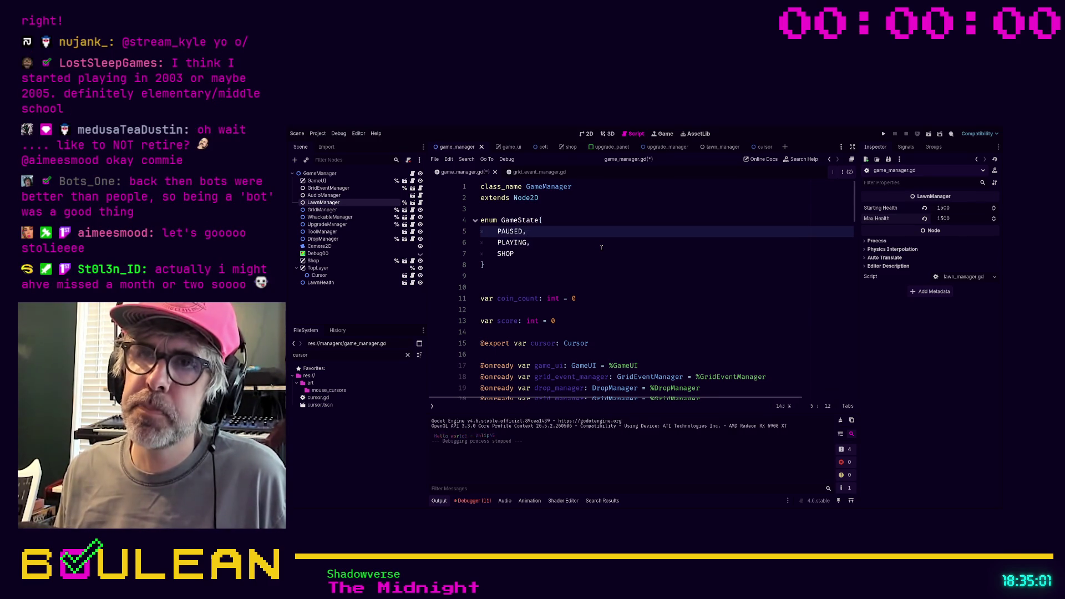
{"action": "key", "text": "ctrl+shift+Return"}
{"action": "type", "text": "GA"}
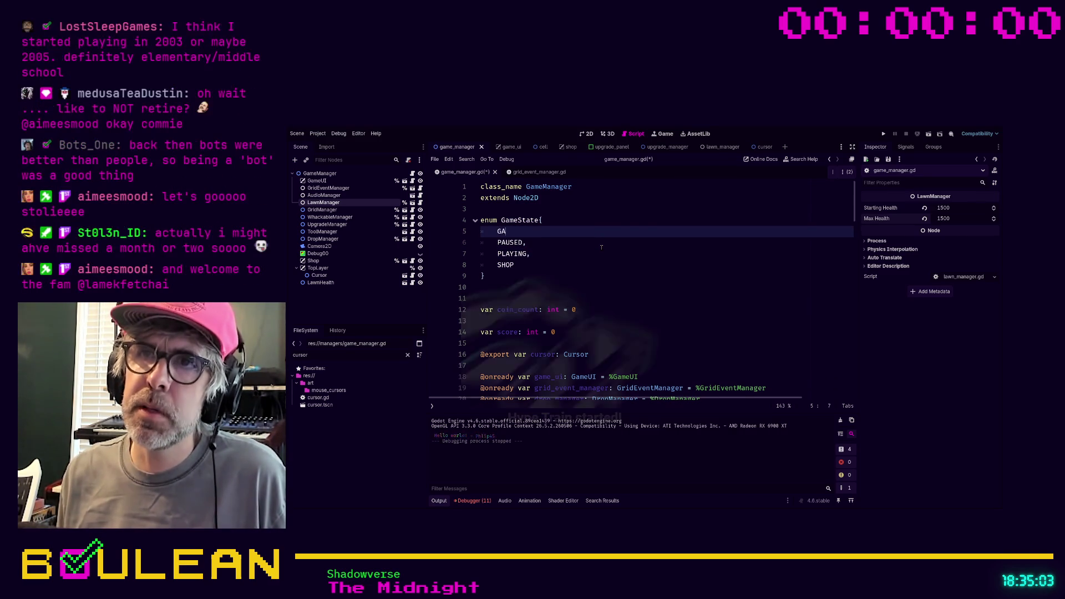
{"action": "type", "text": "ME_OVE"}
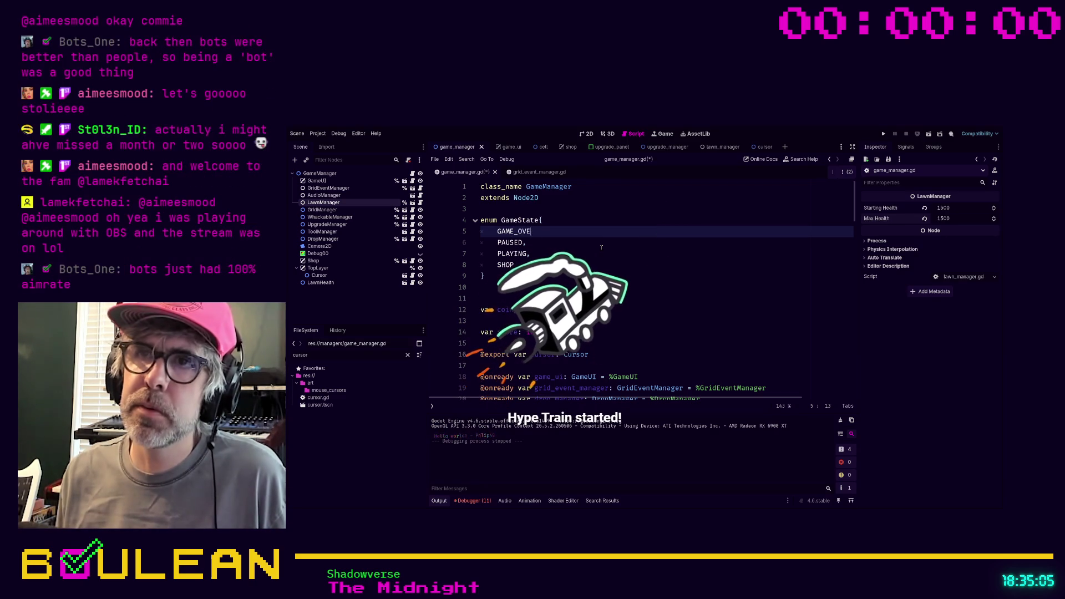
{"action": "type", "text": "R,"}
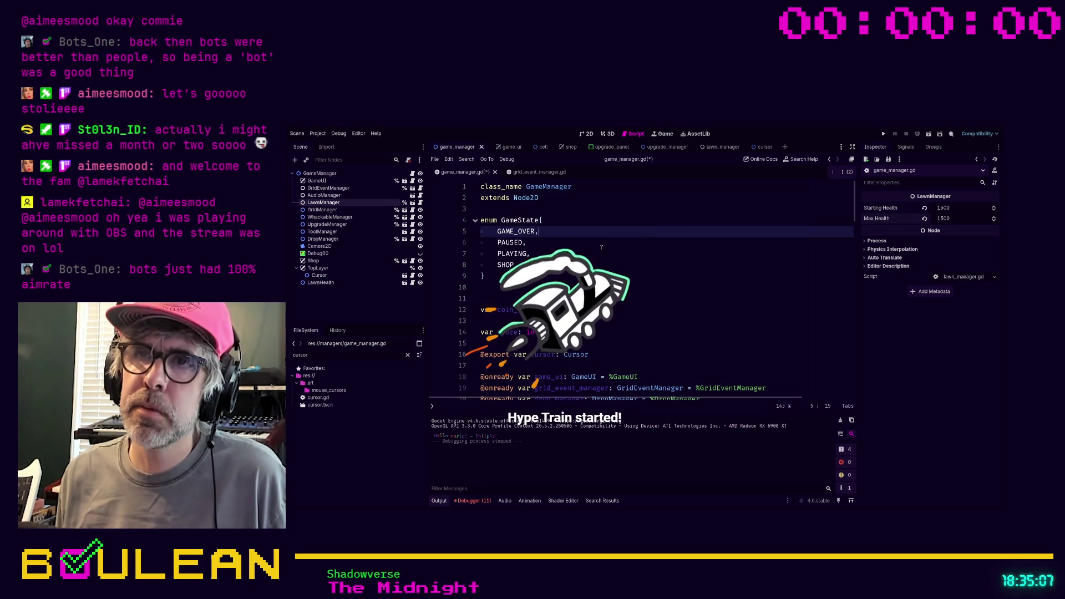
{"action": "key", "text": "Down"}
{"action": "key", "text": "Down"}
{"action": "key", "text": "Down"}
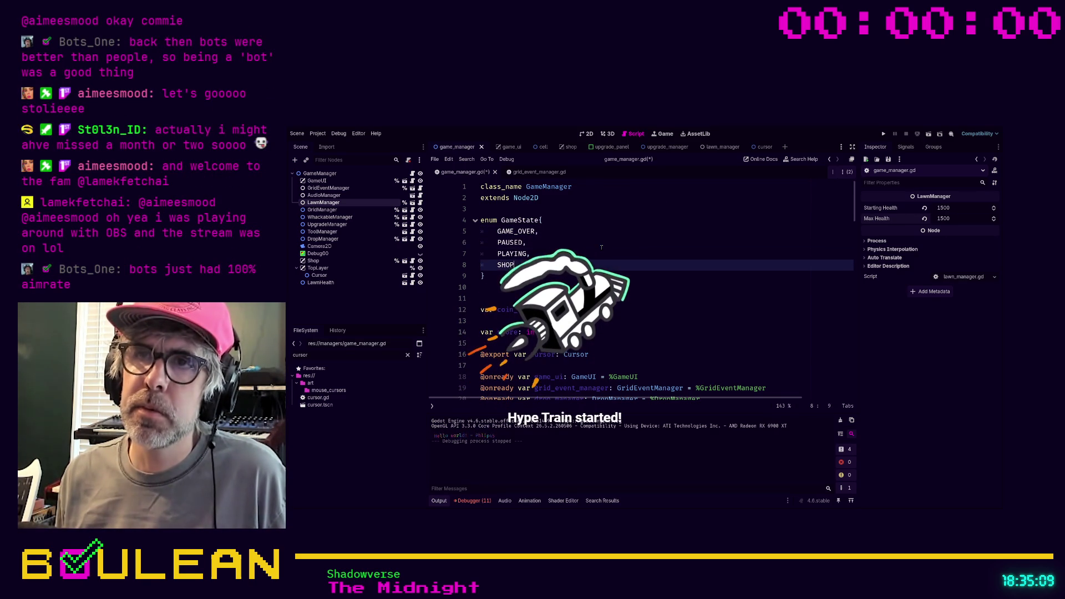
{"action": "type", "text": ","}
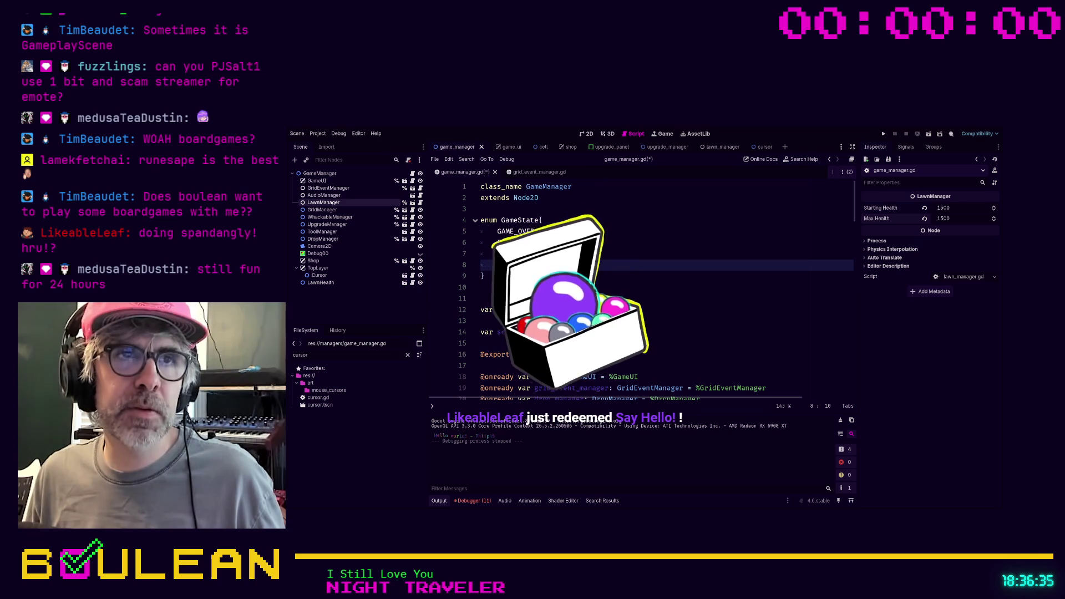
- Place the caret on the empty line below the GameState enum
{"action": "left_click", "coordinate": [500, 301]}
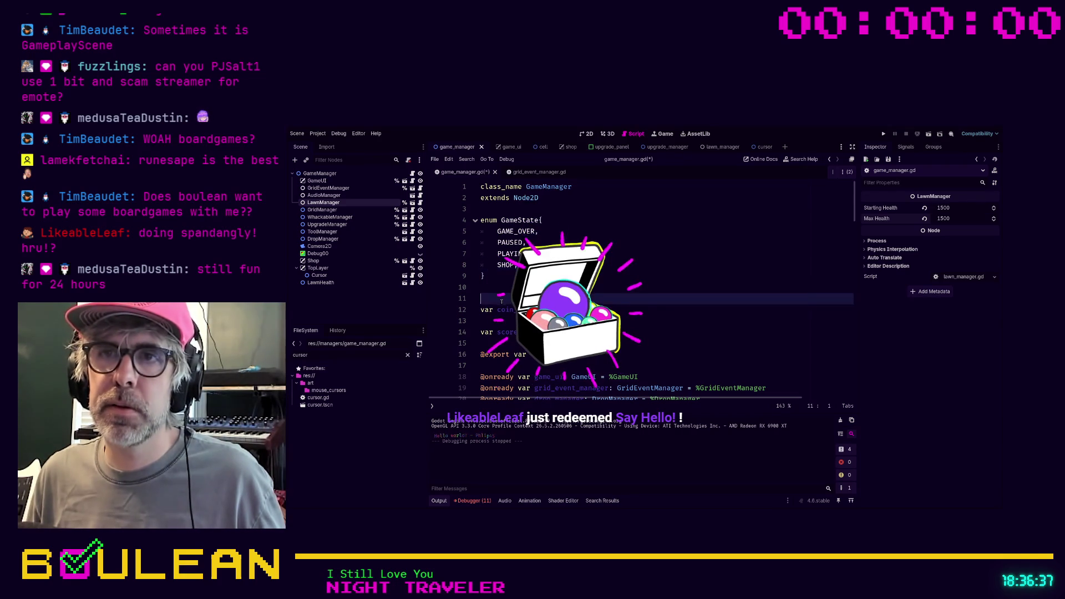
- Insert MAIN_MENU after GAME_OVER, SPLASH after PLAYING, and OPTIONS after MAIN_MENU in the GameState enum
{"action": "key", "text": "ctrl+z"}
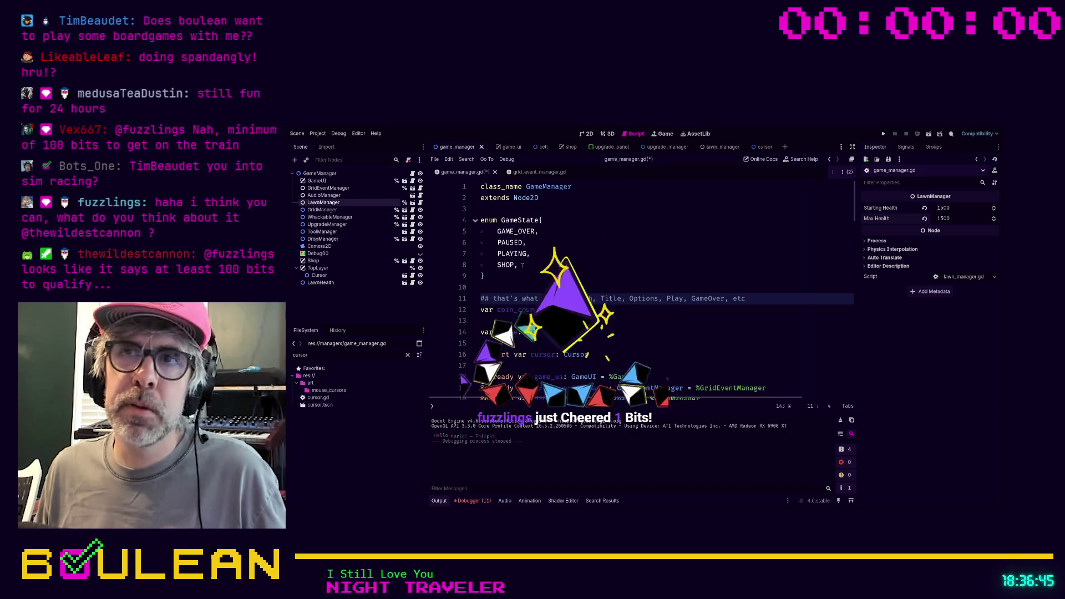
{"action": "left_click", "coordinate": [539, 232]}
{"action": "key", "text": "Return"}
{"action": "type", "text": "MAIN"}
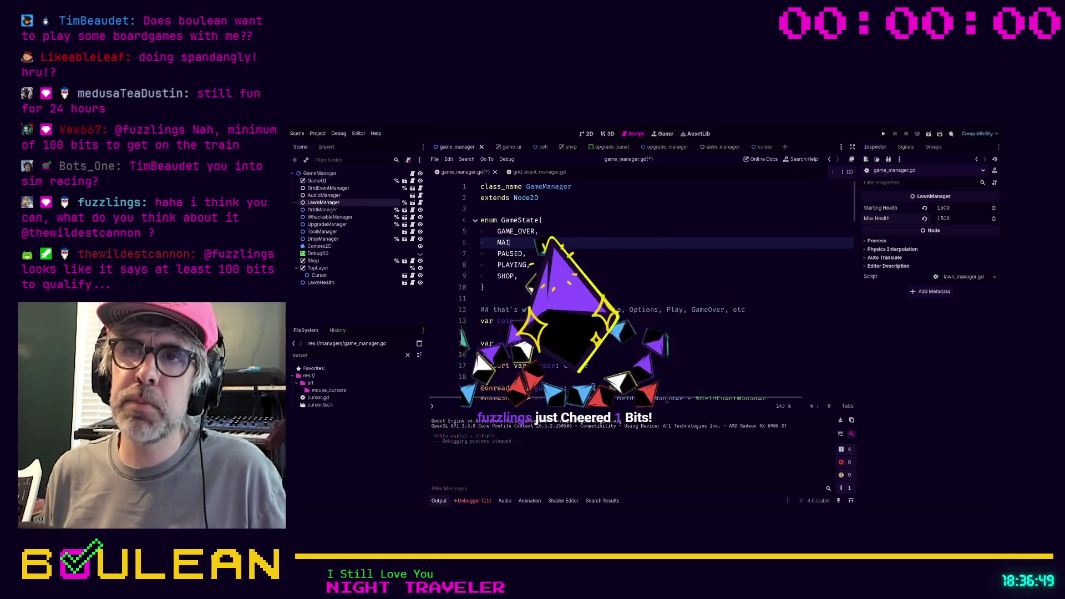
{"action": "type", "text": "_MENU,"}
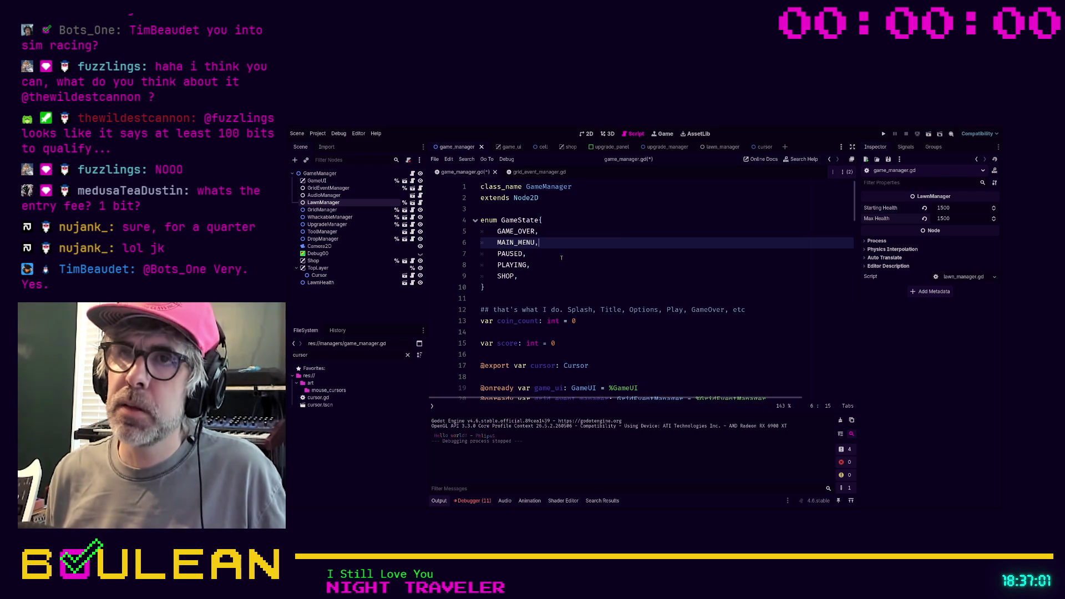
{"action": "key", "text": "Down"}
{"action": "key", "text": "Down"}
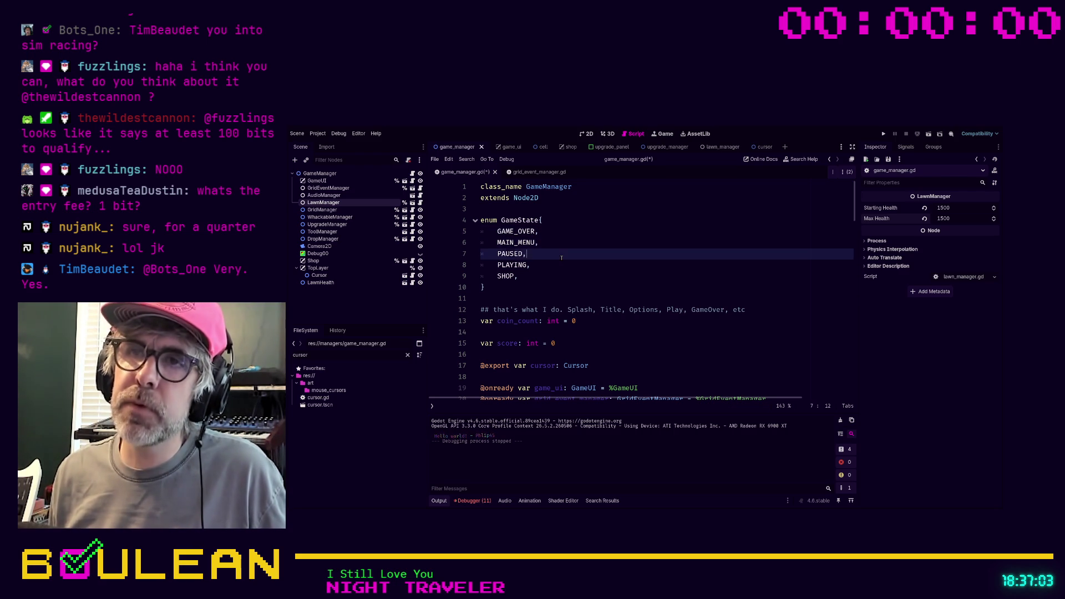
{"action": "key", "text": "Return"}
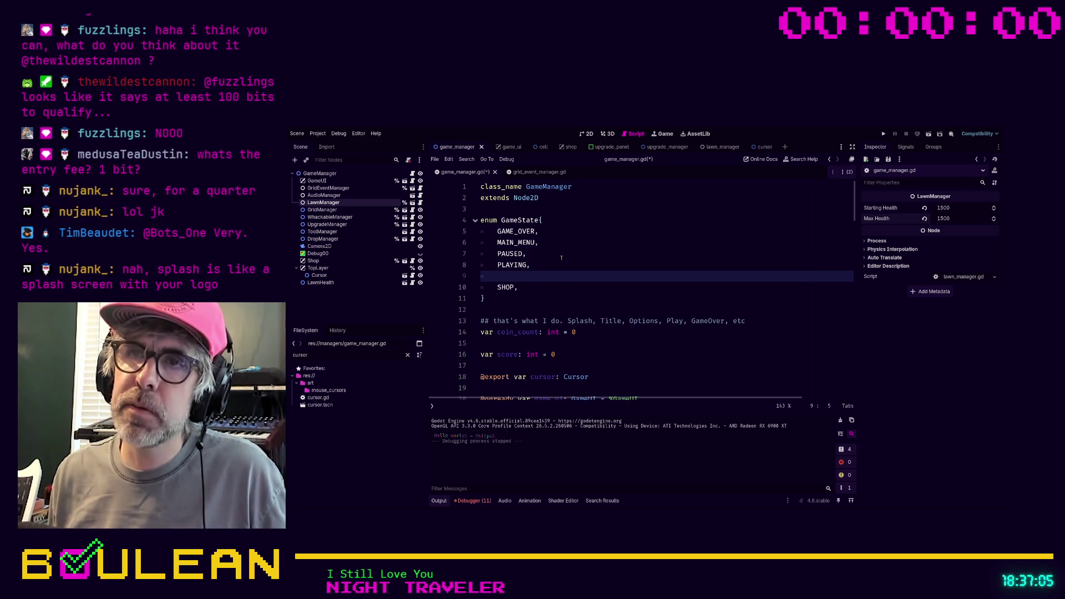
{"action": "type", "text": "SPLASH"}
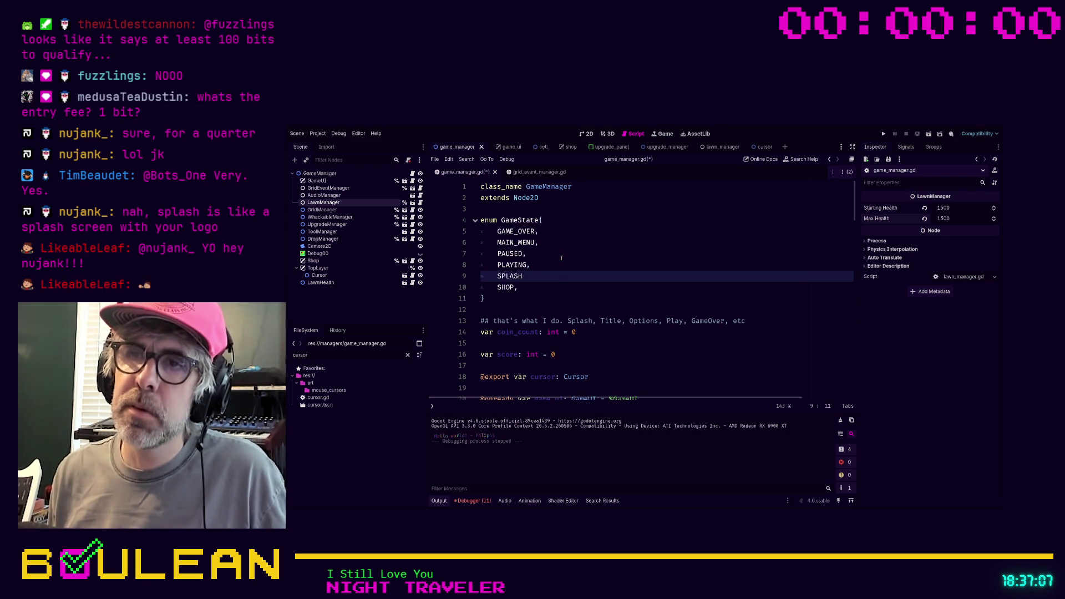
{"action": "type", "text": ","}
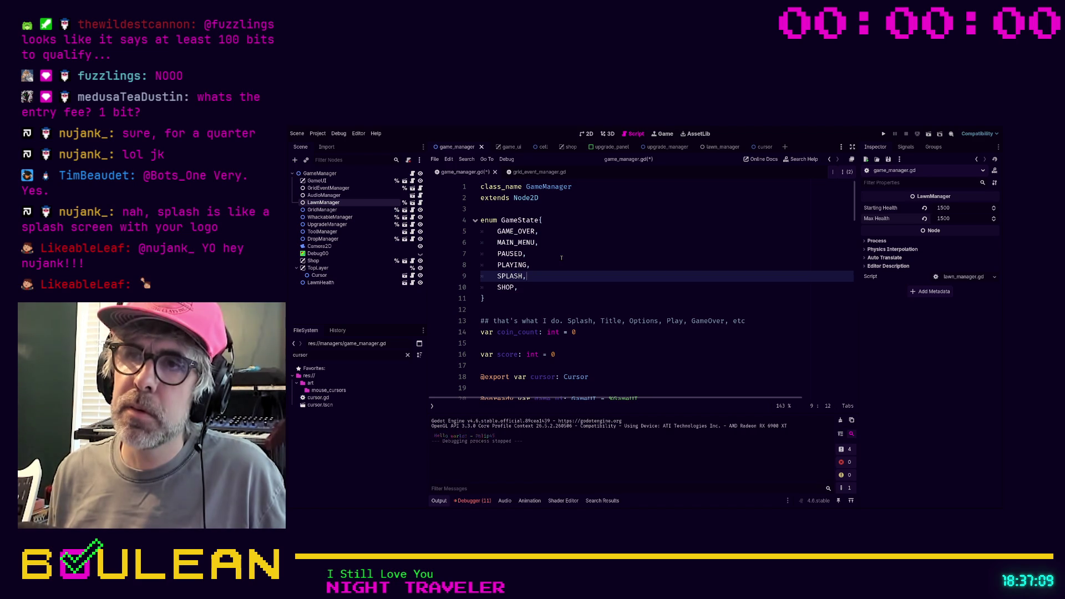
{"action": "key", "text": "Down"}
{"action": "key", "text": "Down"}
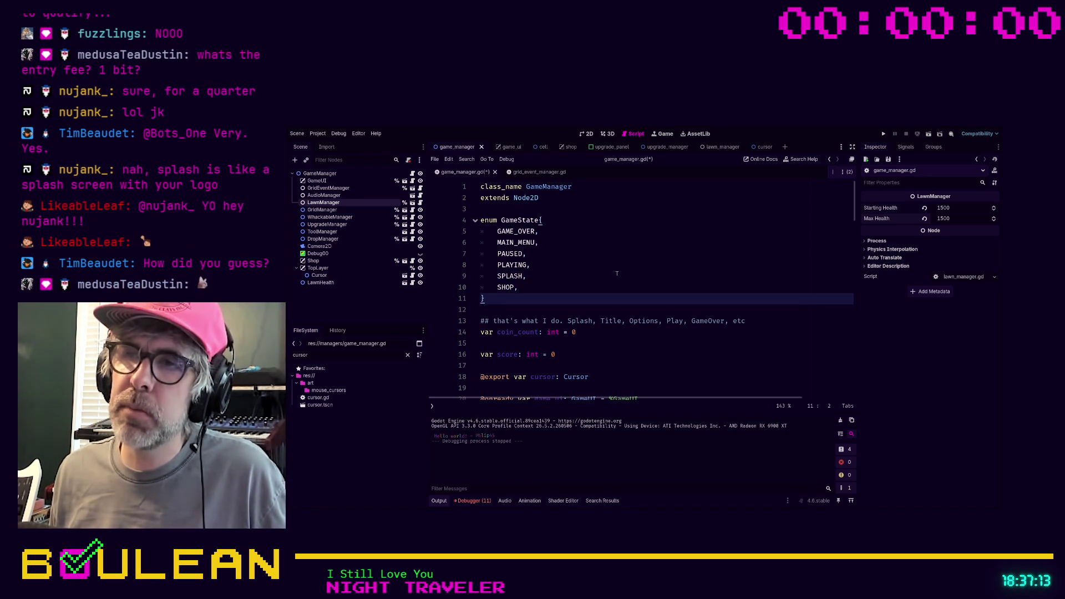
{"action": "left_click", "coordinate": [547, 243]}
{"action": "key", "text": "Return"}
{"action": "type", "text": "OPTION"}
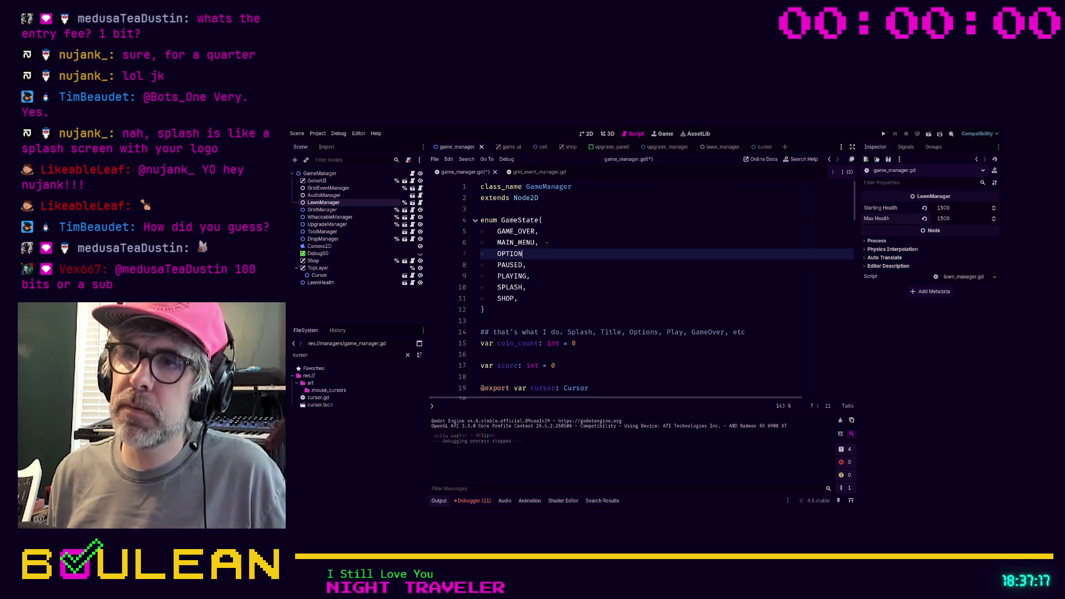
{"action": "type", "text": "S,"}
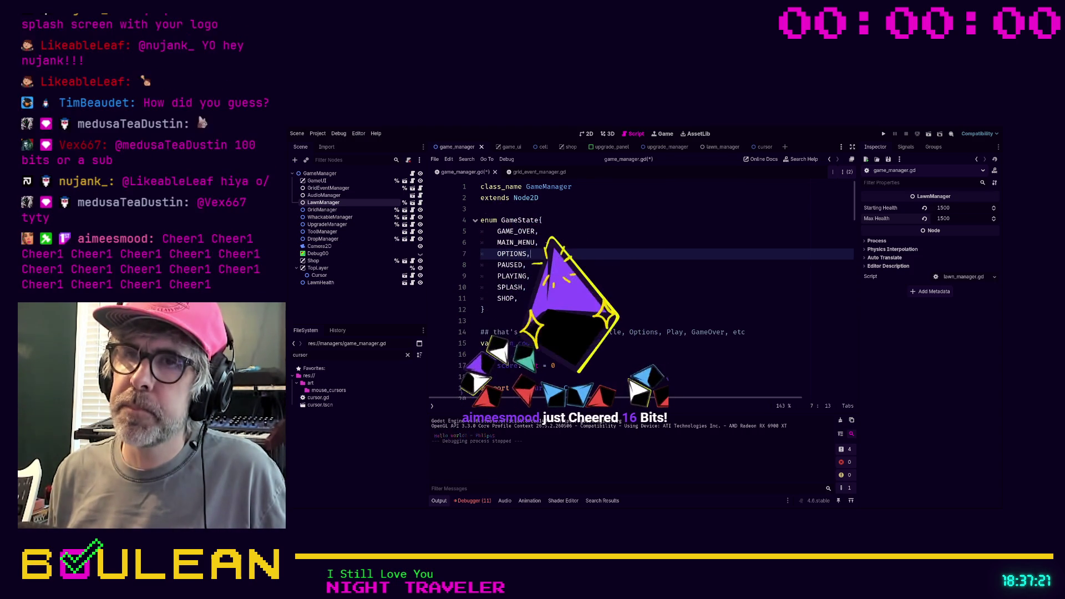
{"action": "key", "text": "Down"}
{"action": "key", "text": "Down"}
{"action": "key", "text": "Down"}
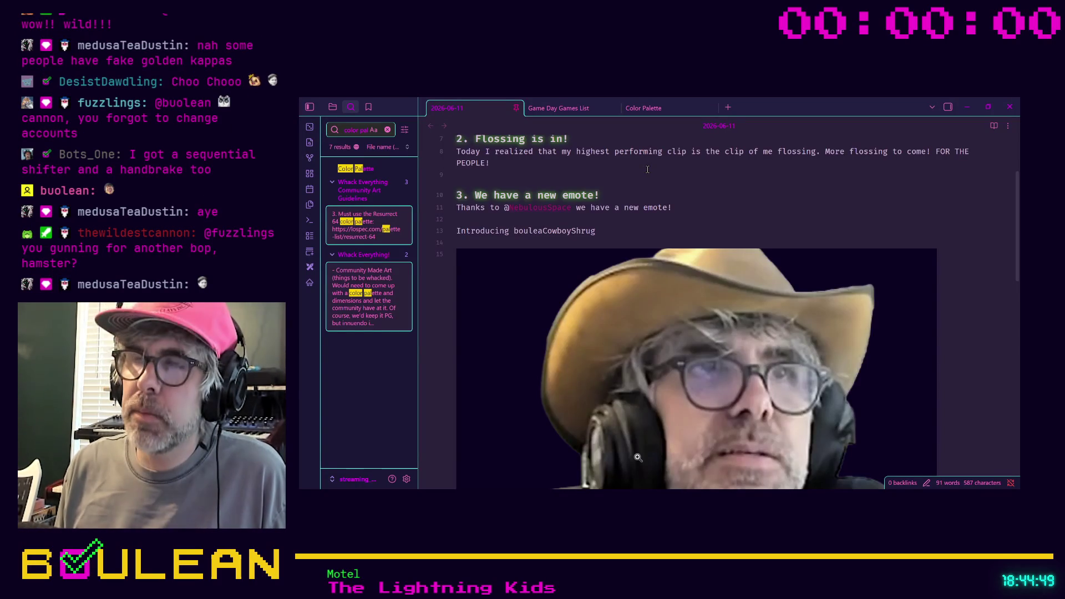
- Open the Stream Milestones note in a new Obsidian tab
{"action": "key", "text": "ctrl+o"}
{"action": "type", "text": "stream"}
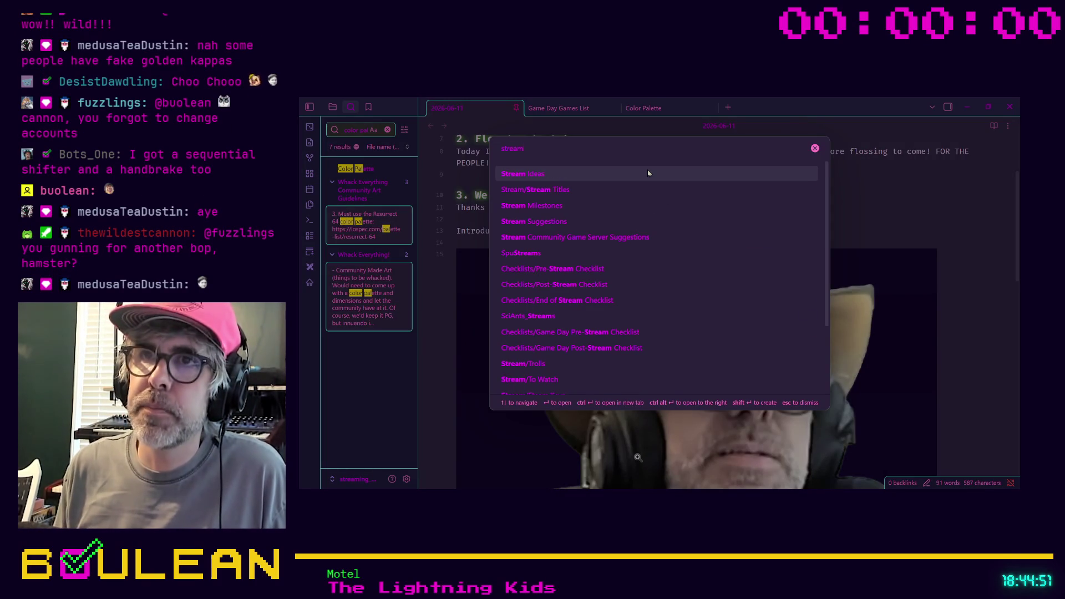
{"action": "key", "text": "Down"}
{"action": "key", "text": "Down"}
{"action": "key", "text": "Return"}
- Add the line '2026-06-11: First GoldenKappa' to the milestones and minimize the notes window
{"action": "key", "text": "Down"}
{"action": "key", "text": "BackSpace"}
{"action": "type", "text": "026"}
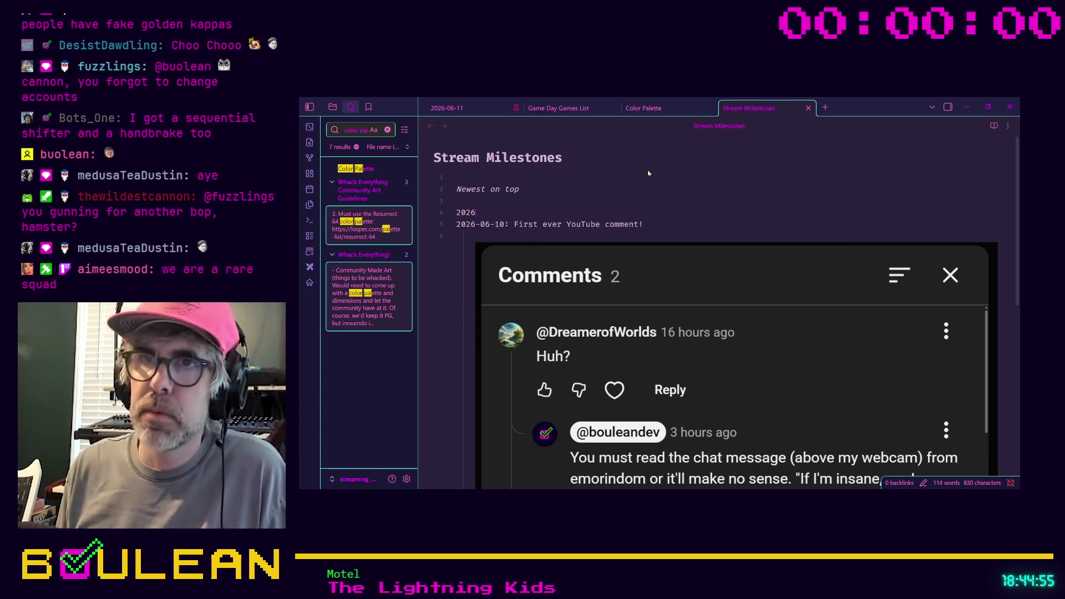
{"action": "type", "text": "-06-"}
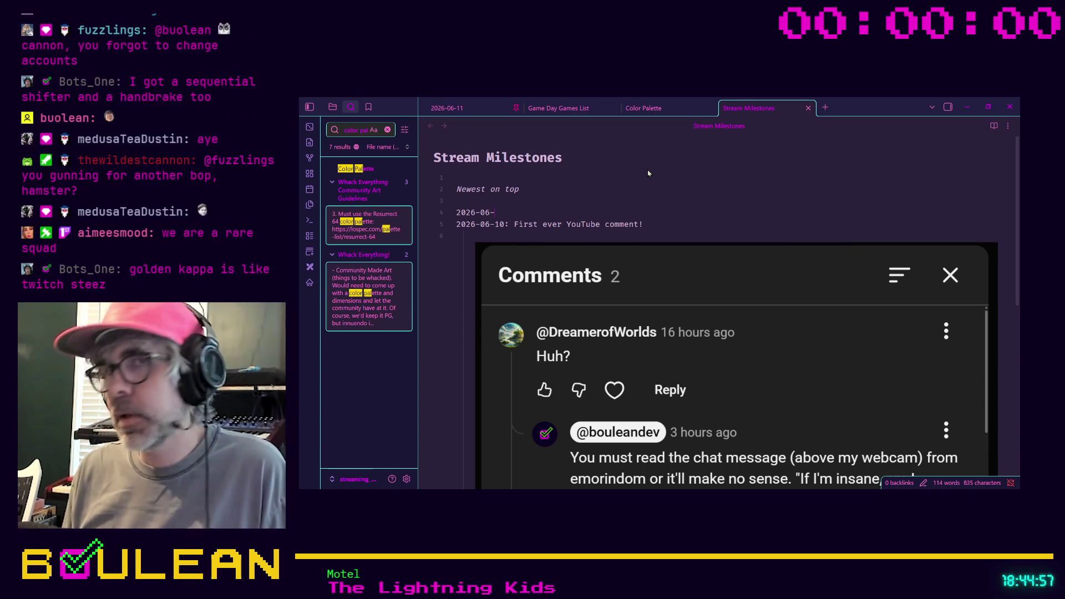
{"action": "type", "text": "11: First G"}
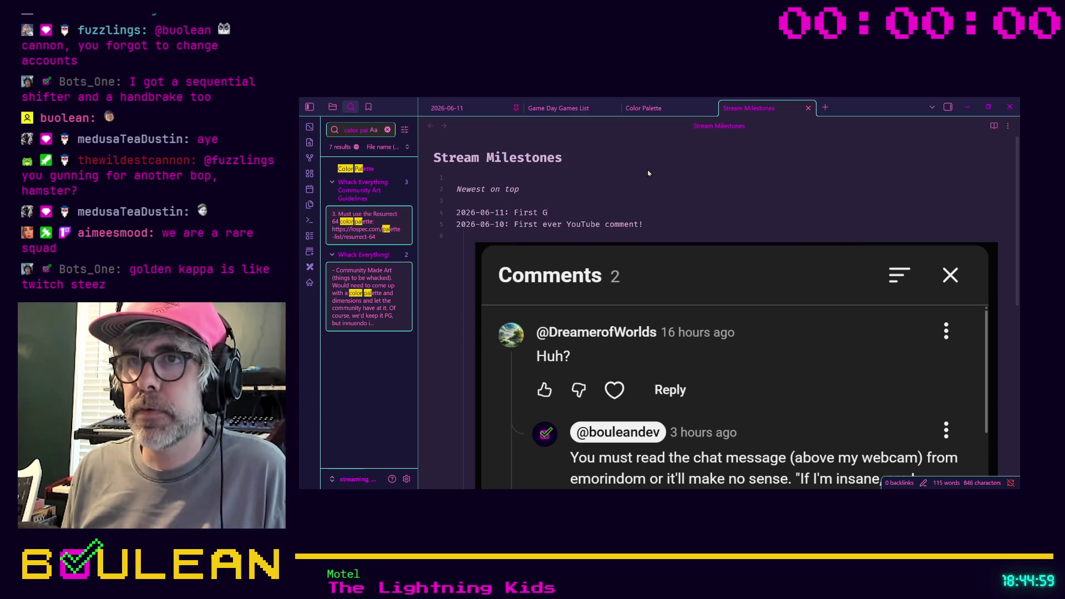
{"action": "type", "text": "olden"}
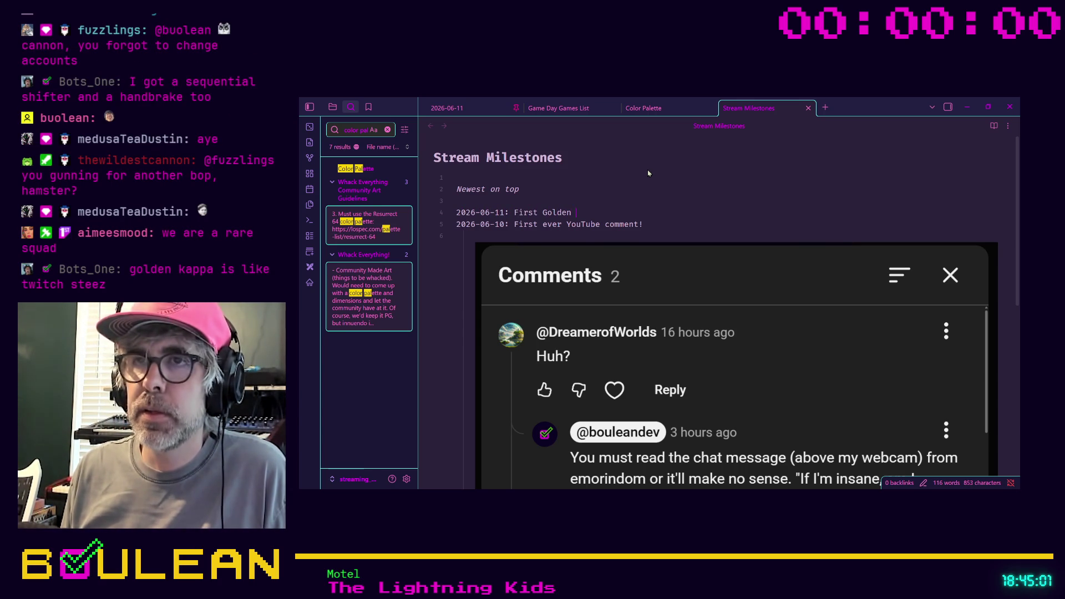
{"action": "key", "text": "BackSpace"}
{"action": "type", "text": "Kappa"}
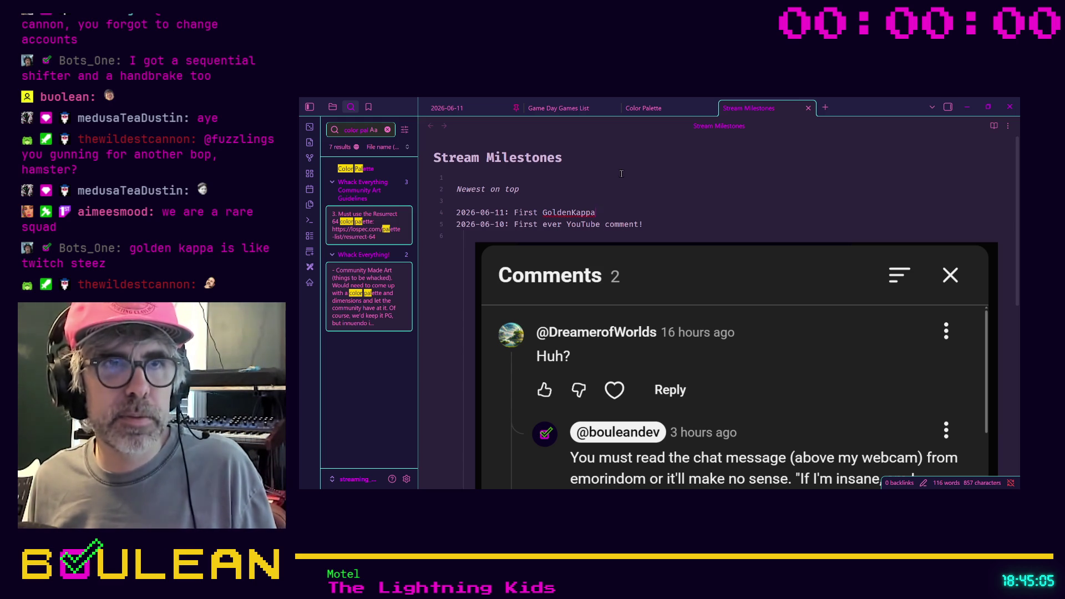
{"action": "left_click", "coordinate": [967, 107]}
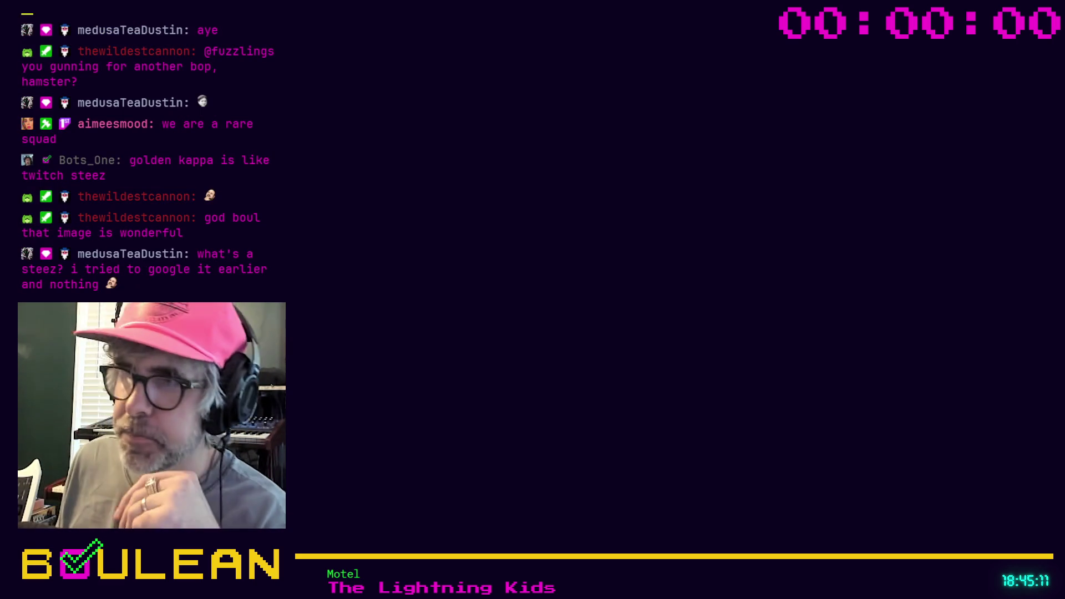
- Switch windows with Alt+Tab to get back to the Godot editor
{"action": "key", "text": "alt+Tab"}
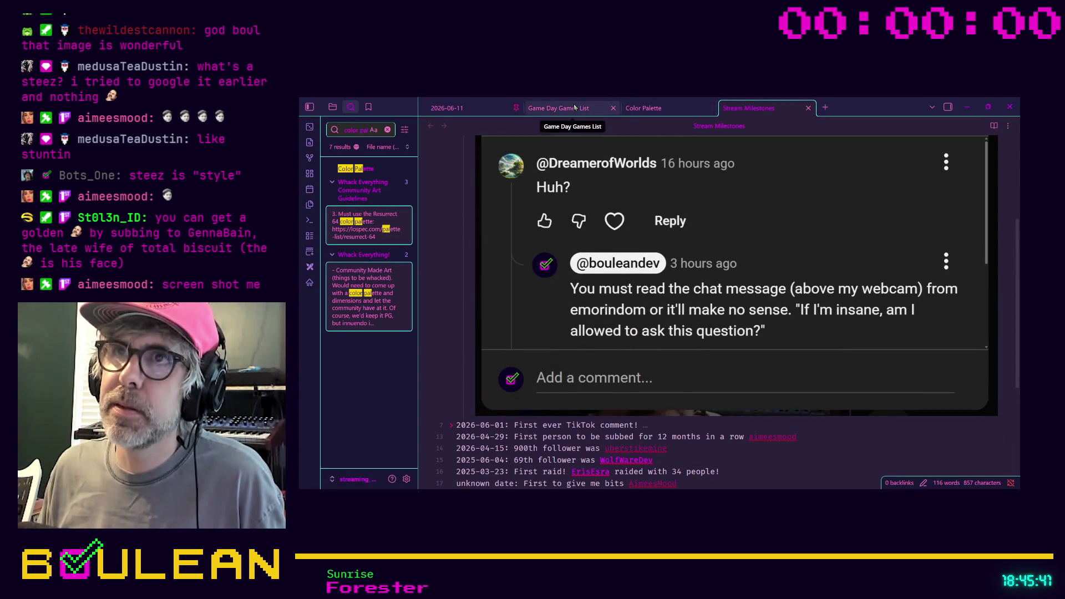
- Switch to the 2026-06-11 daily note and review it beside the color palette search results
{"action": "left_click", "coordinate": [569, 110]}
{"action": "left_click", "coordinate": [448, 108]}
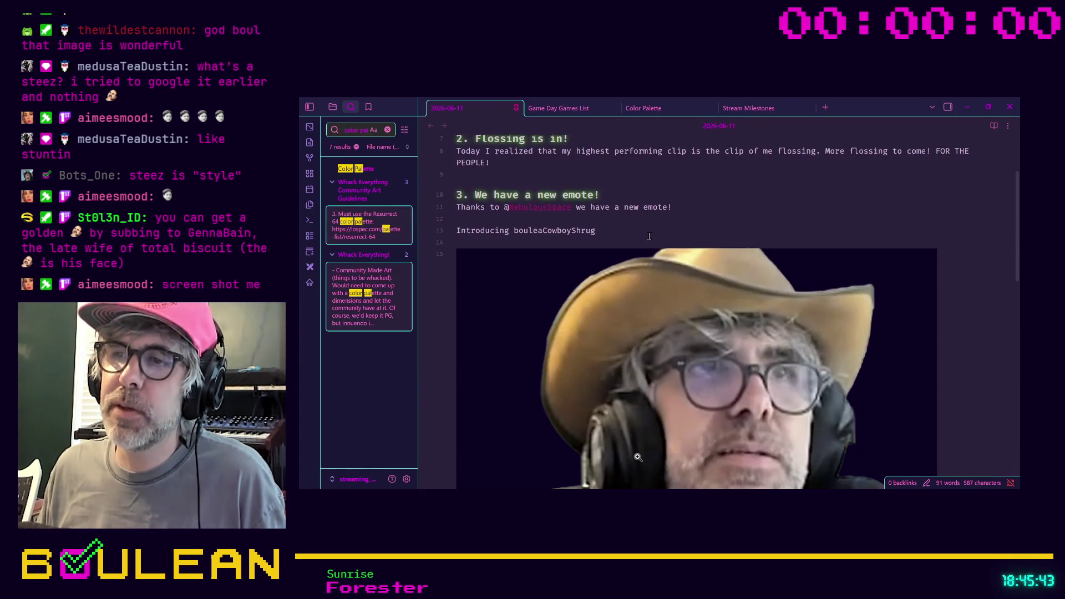
{"action": "scroll", "coordinate": [651, 243], "scroll_direction": "down", "scroll_amount": 3}
{"action": "scroll", "coordinate": [651, 243], "scroll_direction": "down", "scroll_amount": 2}
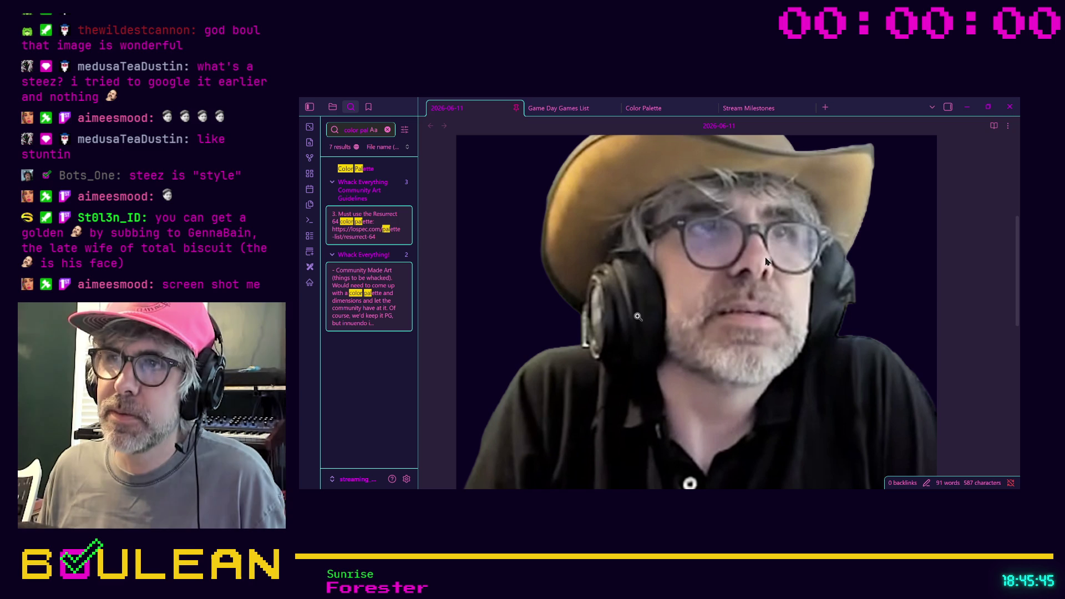
{"action": "scroll", "coordinate": [822, 316], "scroll_direction": "up", "scroll_amount": 1}
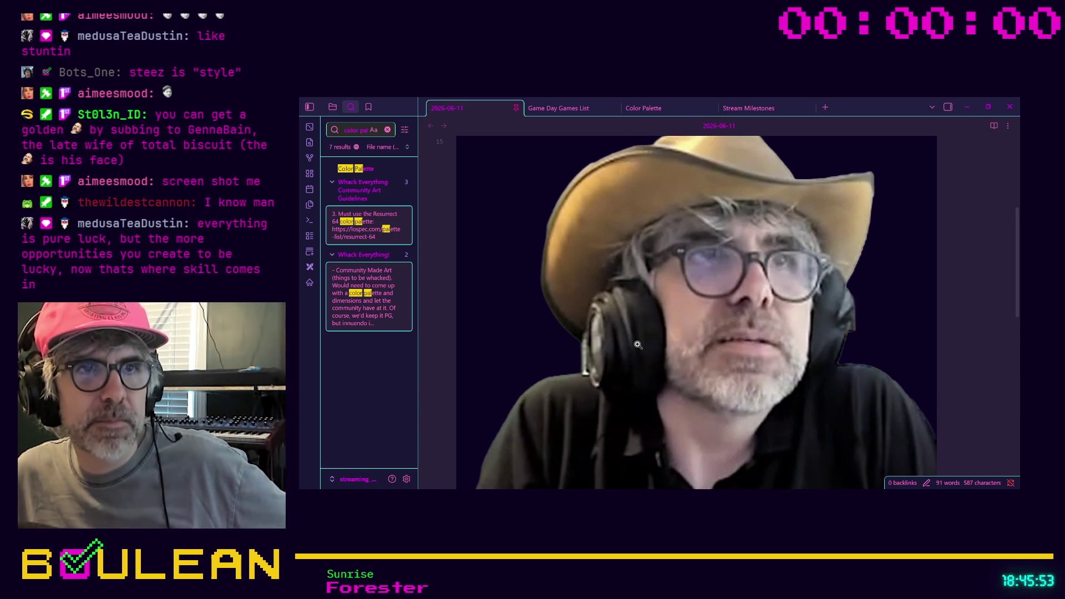
{"action": "left_click", "coordinate": [637, 344]}
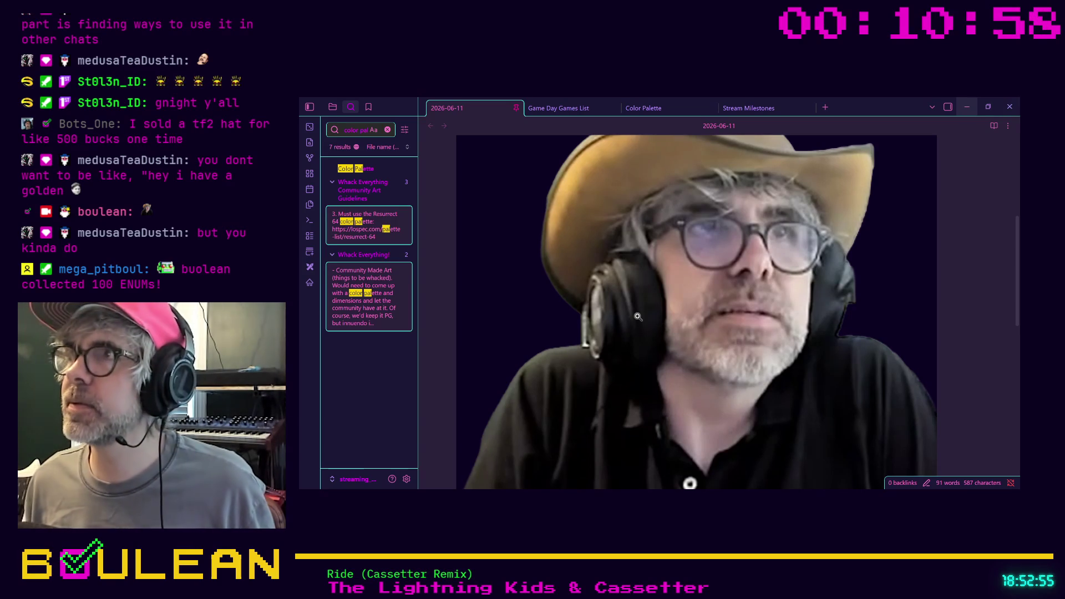
- Minimize the Obsidian window to reveal the Godot editor
{"action": "left_click", "coordinate": [967, 107]}
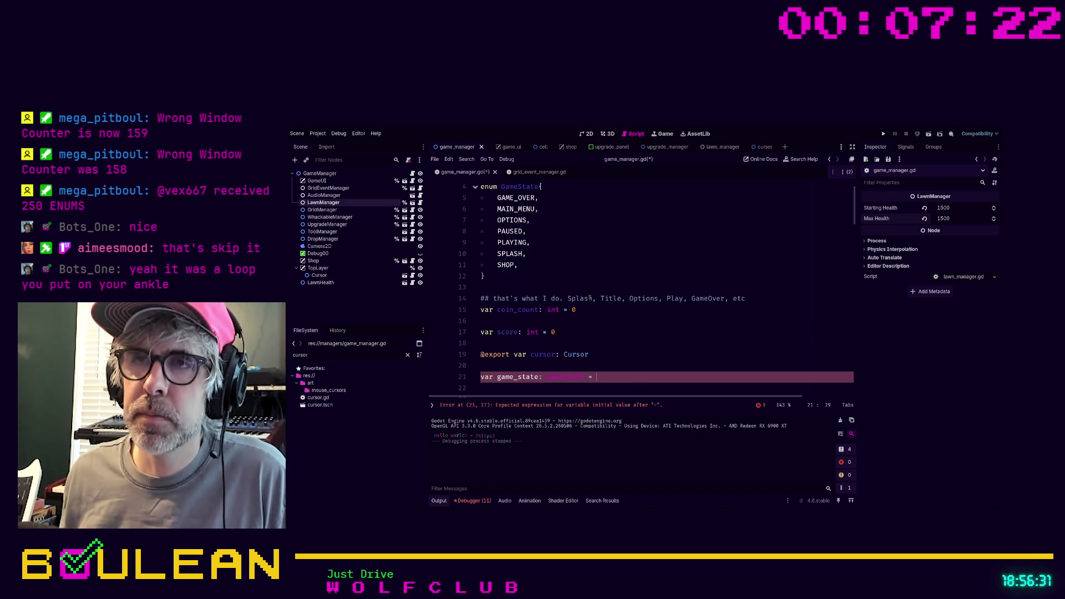
- Add NONE as the first value of the GameState enum
{"action": "scroll", "coordinate": [582, 261], "scroll_direction": "up", "scroll_amount": 2}
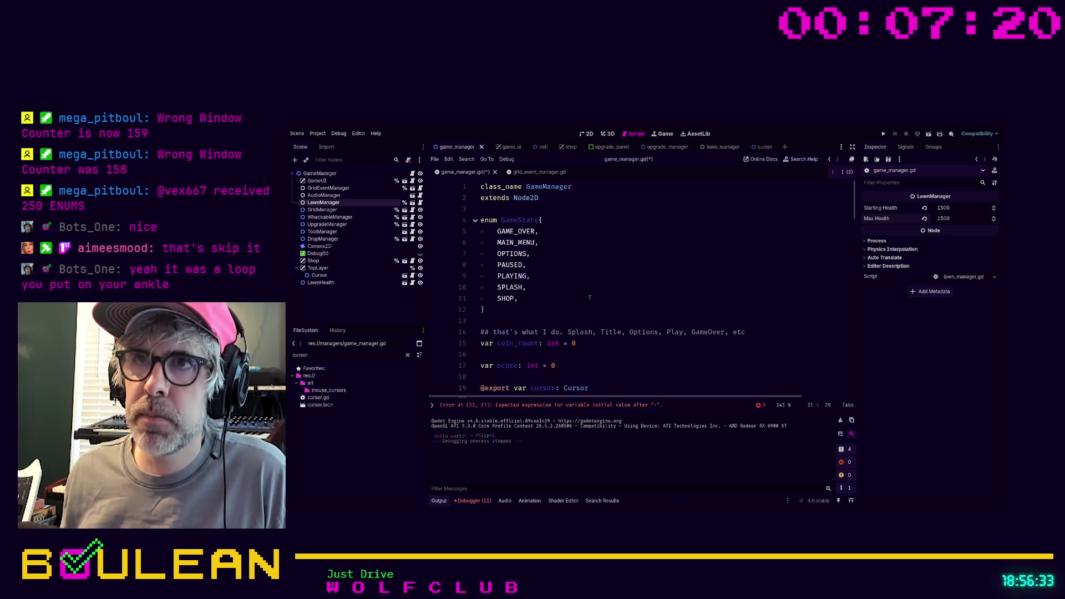
{"action": "left_click", "coordinate": [576, 226]}
{"action": "key", "text": "ctrl+shift+Return"}
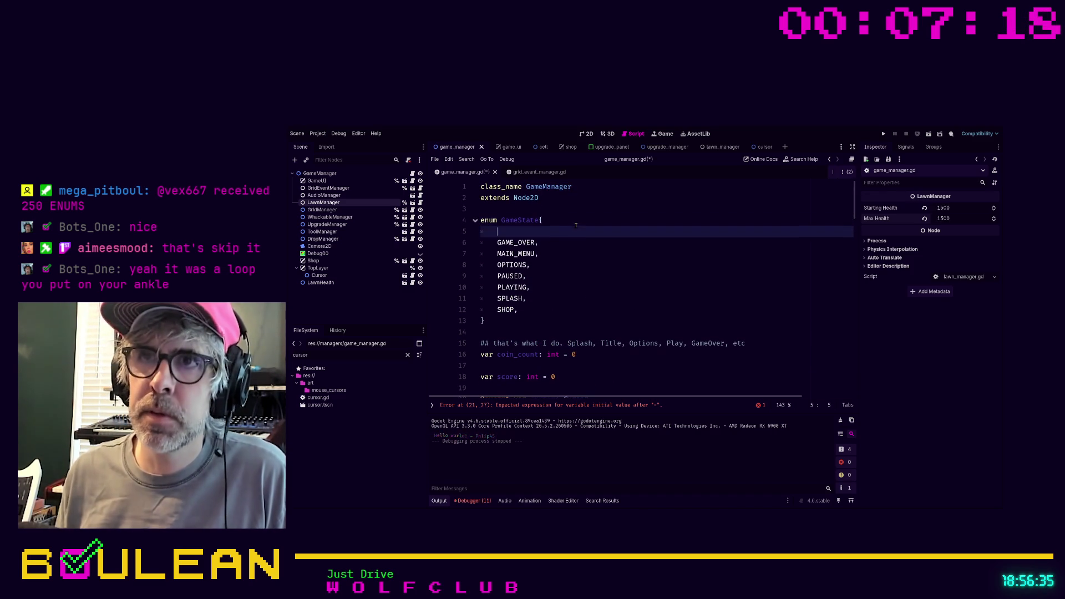
{"action": "type", "text": "NONE,"}
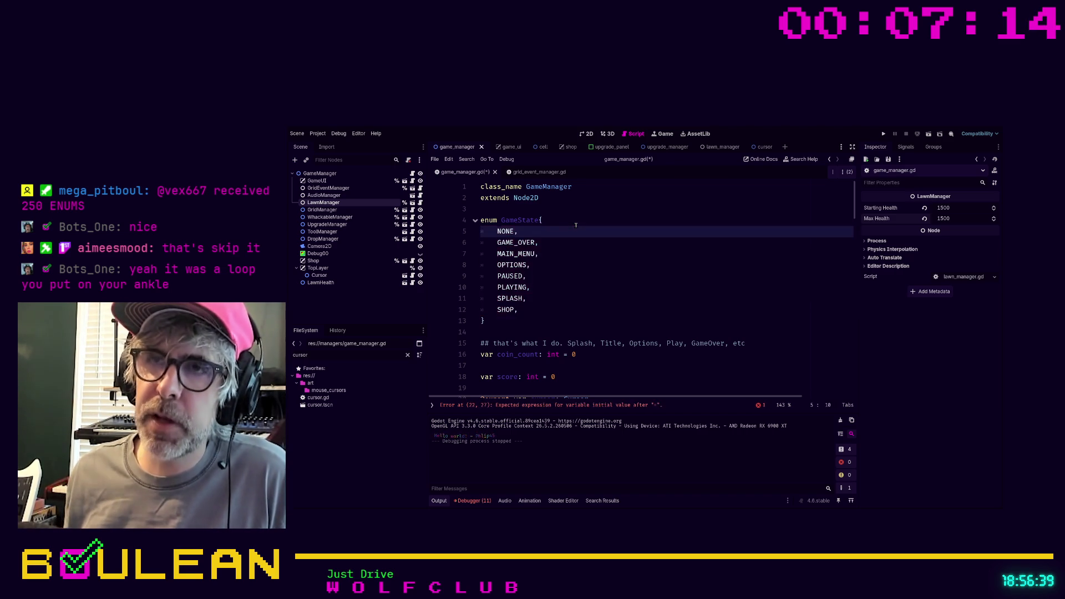
- Set game_state's initial value to GameState.NONE on line 22 and save the script
{"action": "scroll", "coordinate": [618, 229], "scroll_direction": "down", "scroll_amount": 2}
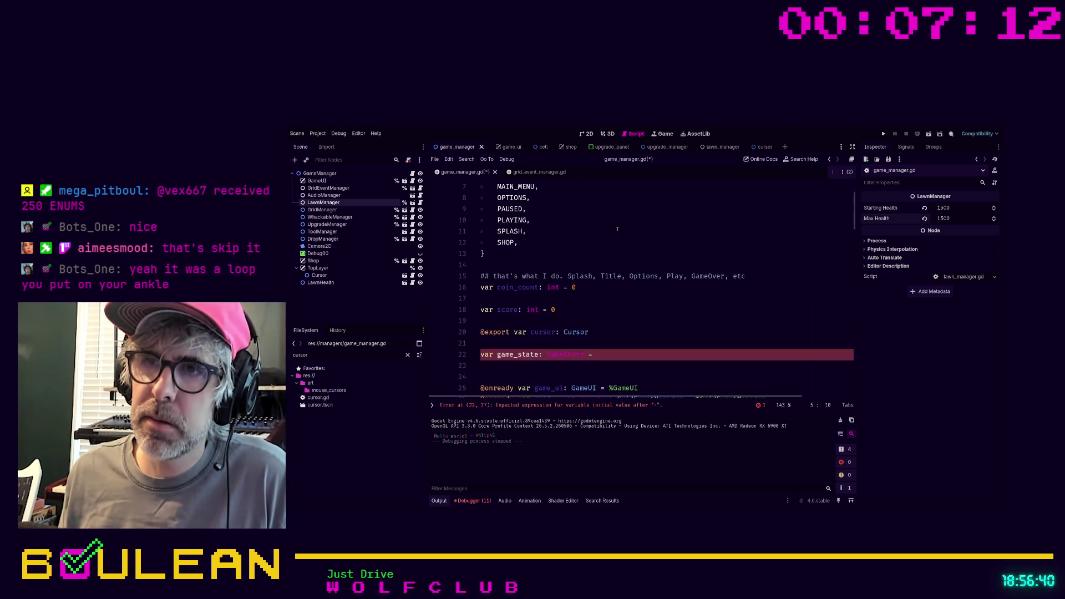
{"action": "left_click", "coordinate": [603, 356]}
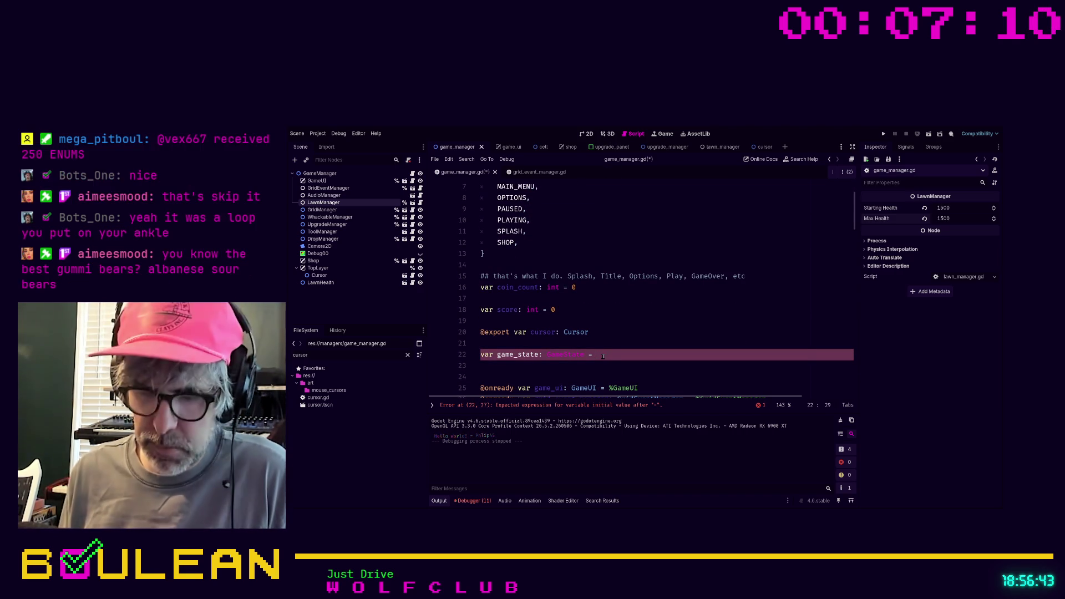
{"action": "type", "text": "NONE"}
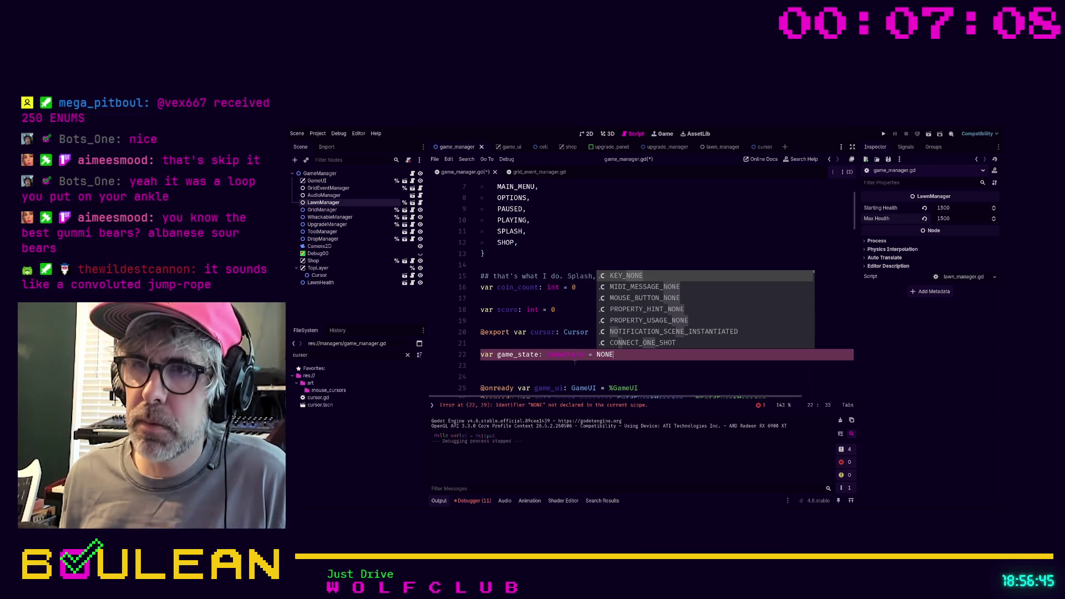
{"action": "left_click", "coordinate": [570, 366]}
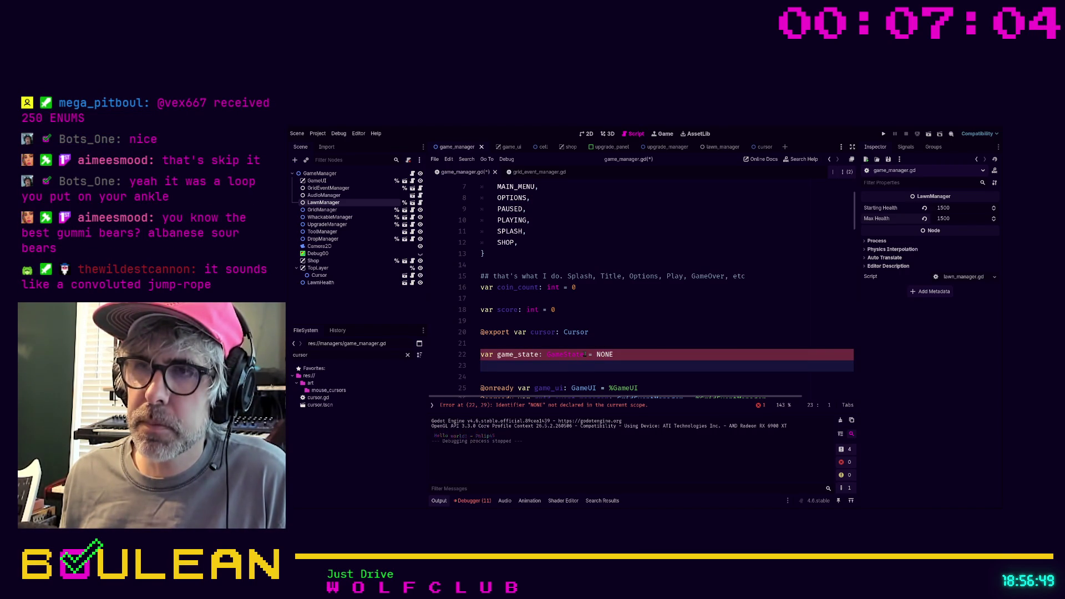
{"action": "left_click", "coordinate": [595, 355]}
{"action": "type", "text": "Game"}
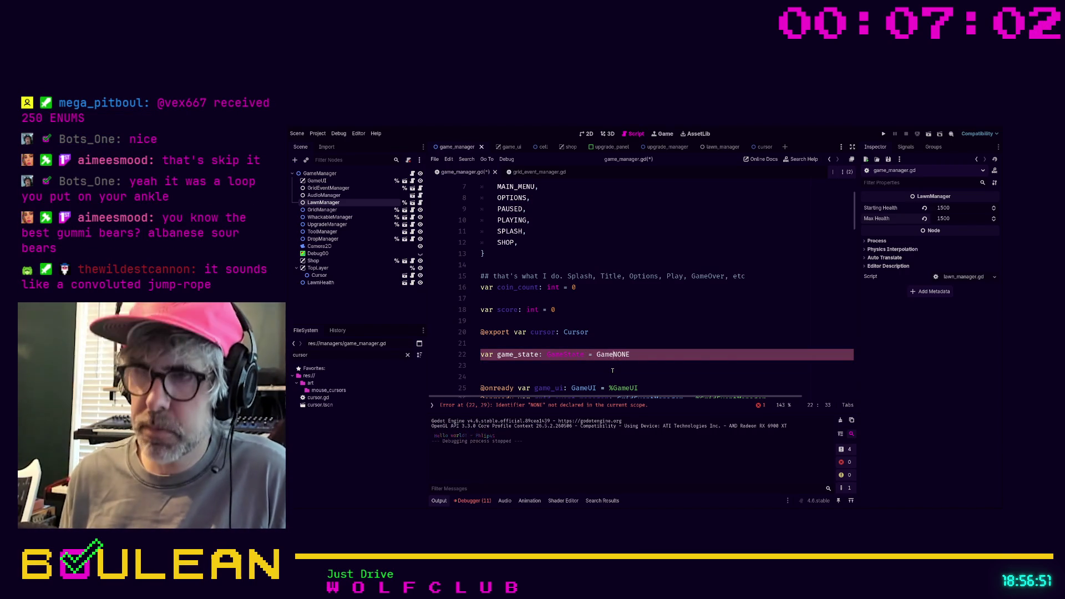
{"action": "type", "text": "State."}
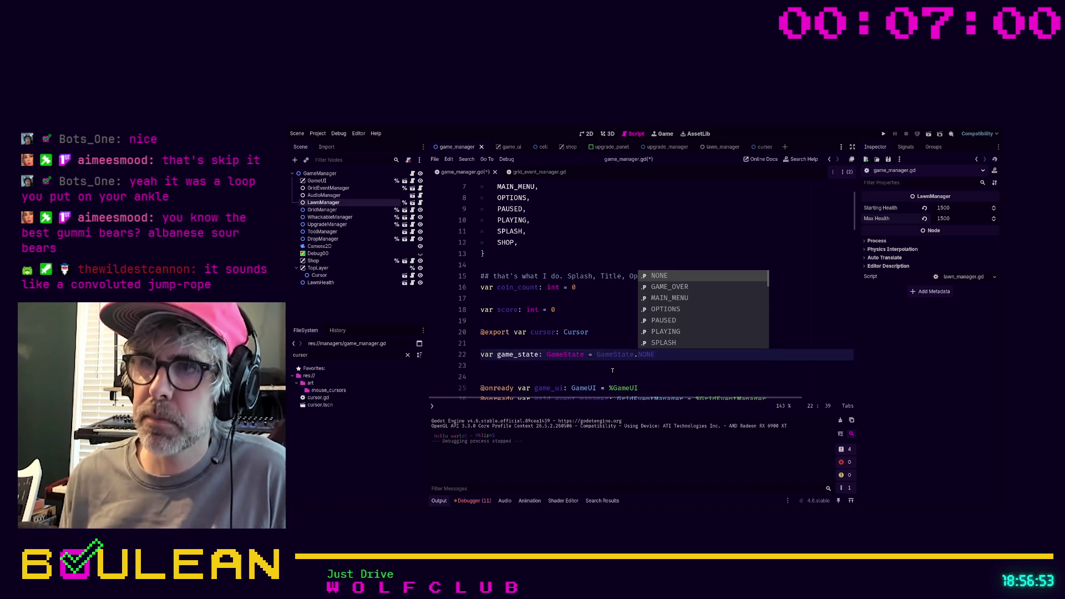
{"action": "left_click", "coordinate": [621, 373]}
{"action": "key", "text": "ctrl+s"}
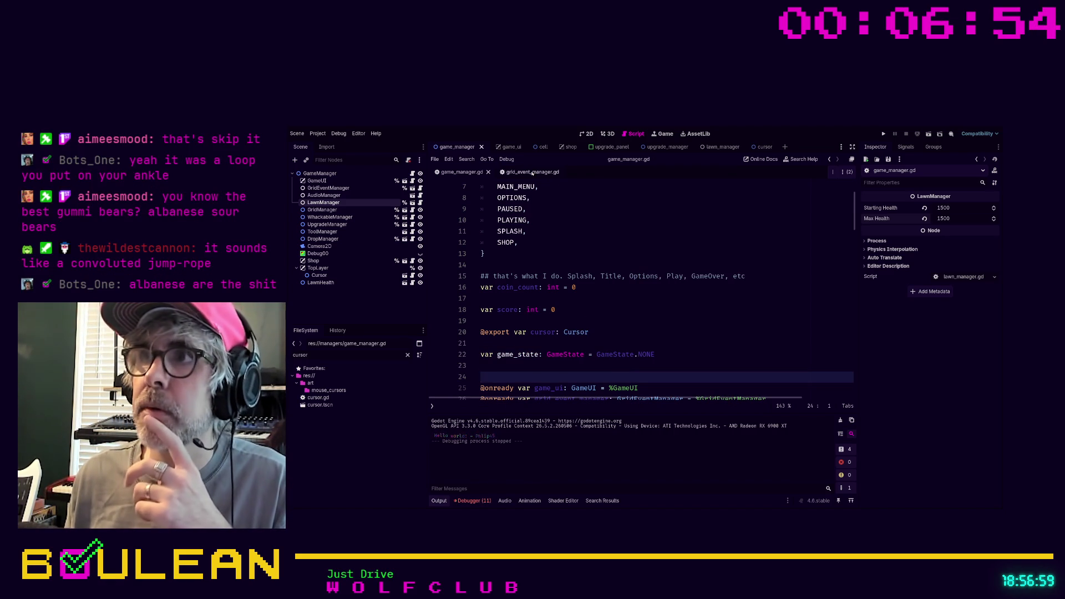
{"action": "left_click", "coordinate": [338, 358]}
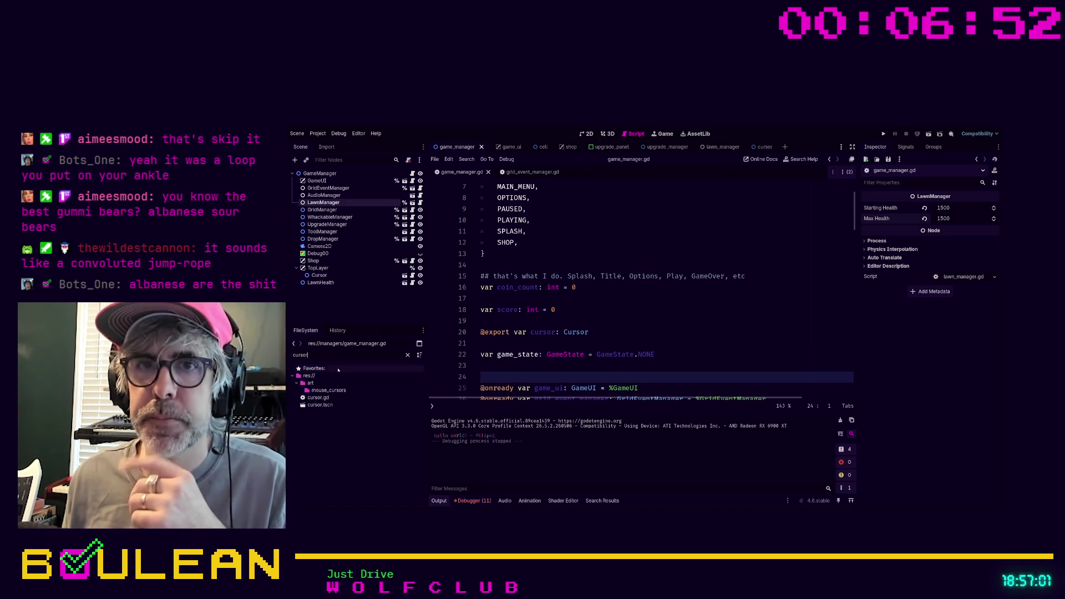
- Open cursor.gd and add a blank line after the _process function
{"action": "double_click", "coordinate": [318, 397]}
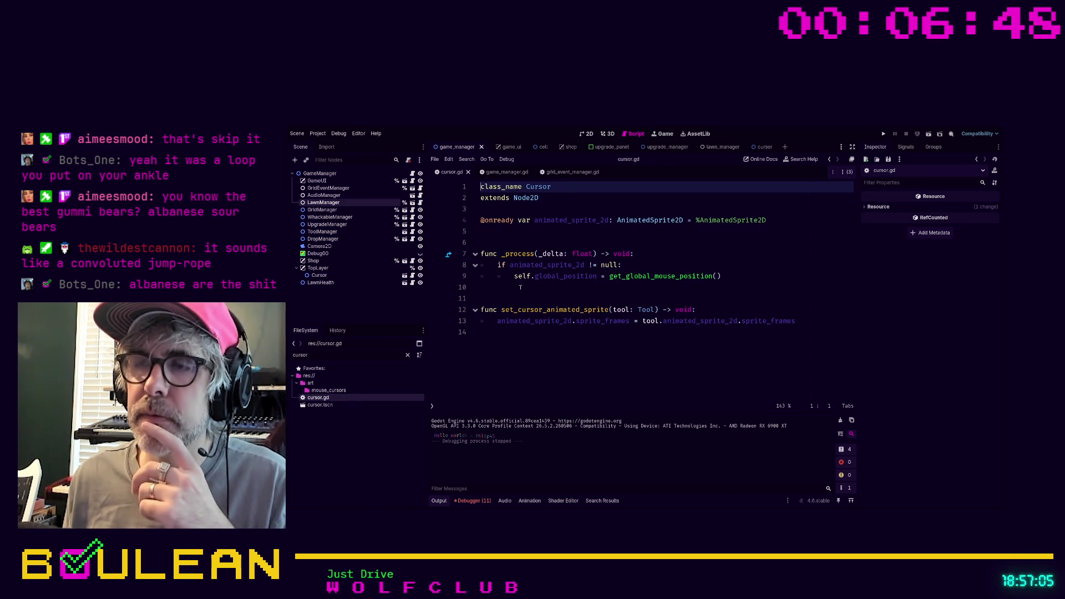
{"action": "left_click", "coordinate": [524, 291]}
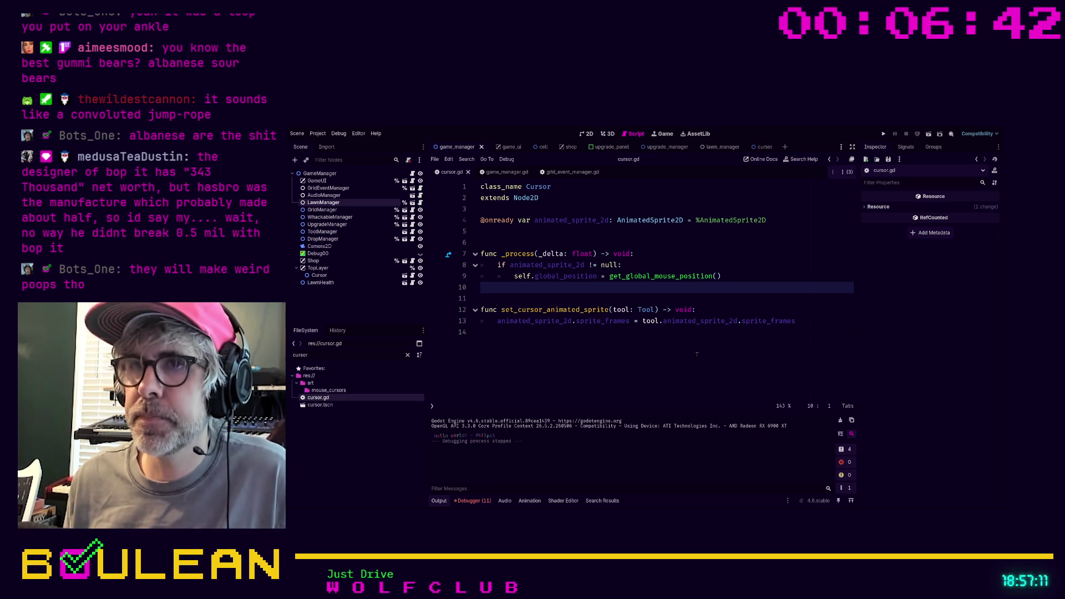
{"action": "key", "text": "Return"}
{"action": "key", "text": "Up"}
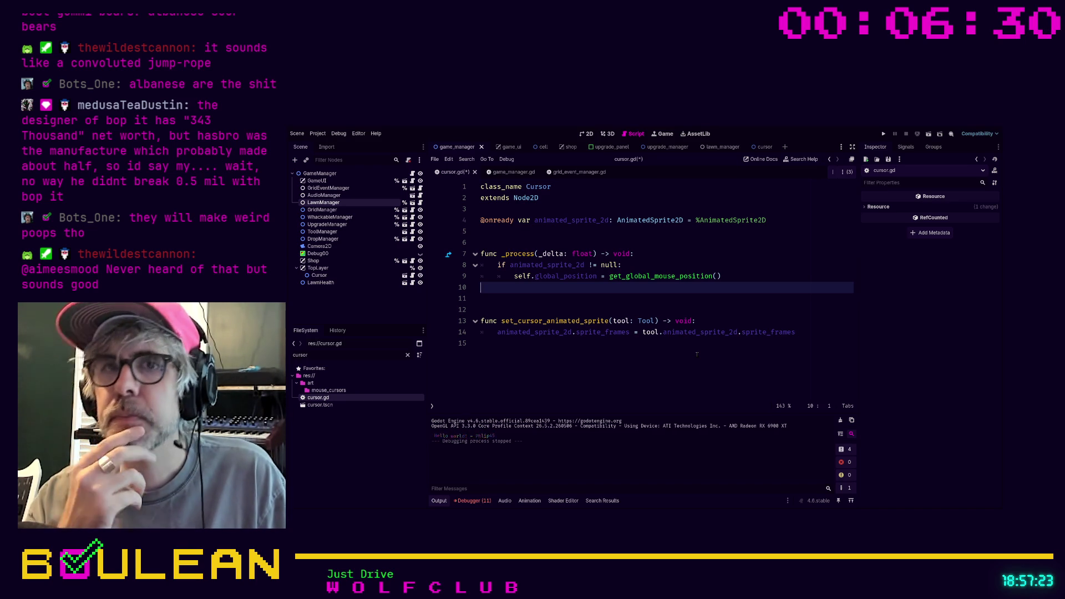
{"action": "double_click", "coordinate": [322, 405]}
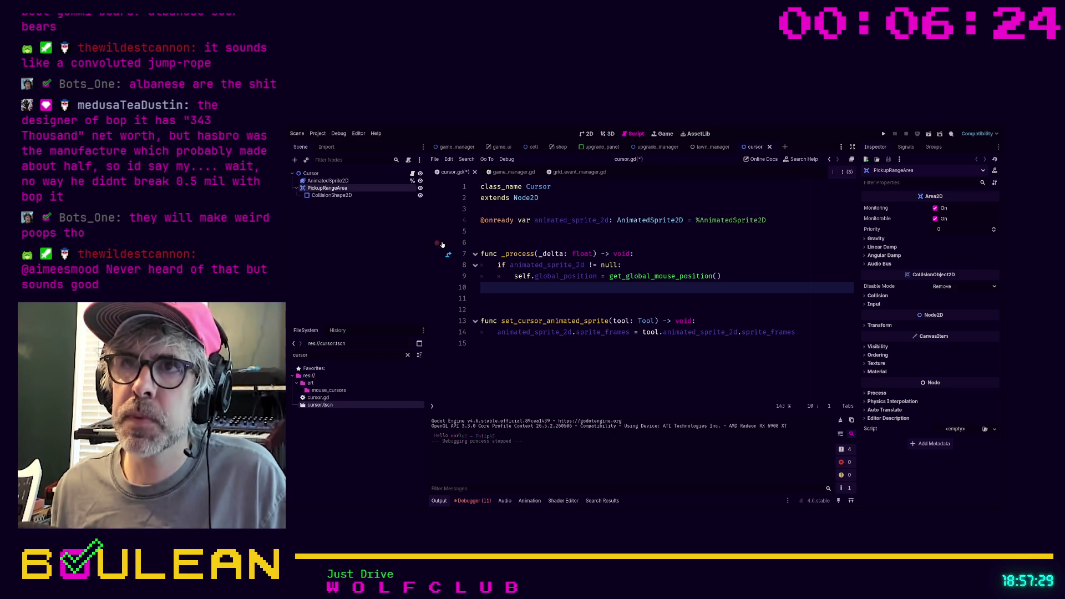
{"action": "left_click", "coordinate": [494, 232]}
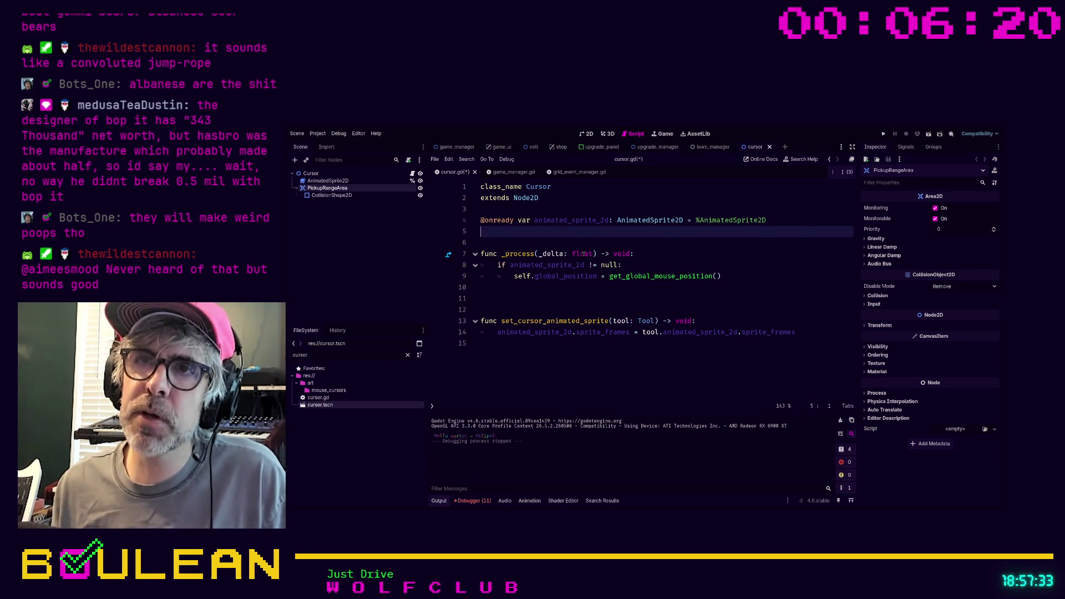
{"action": "key", "text": "Up"}
{"action": "key", "text": "Return"}
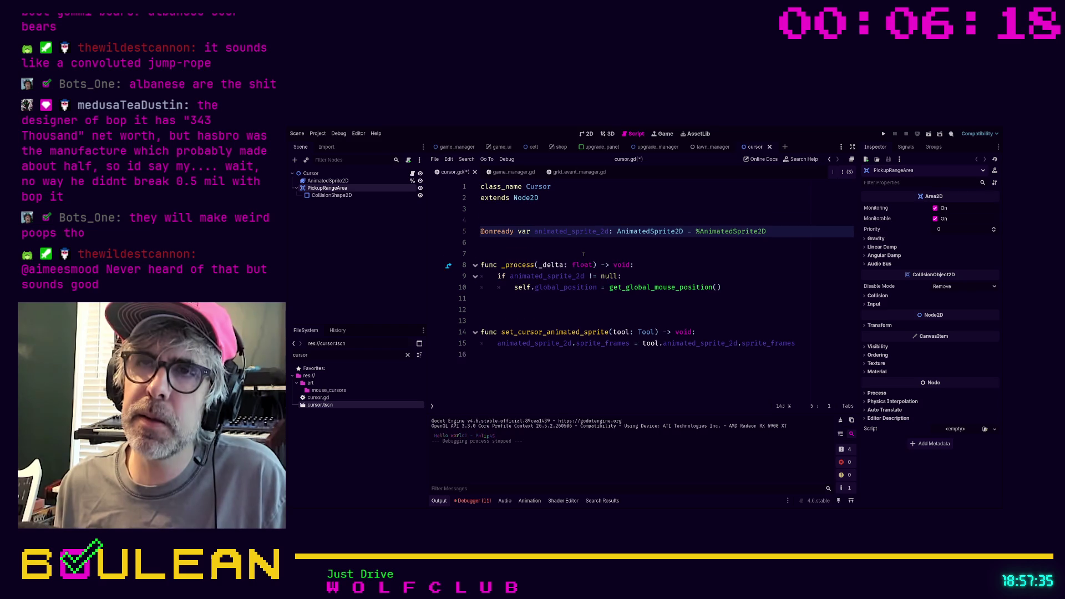
{"action": "key", "text": "Return"}
{"action": "key", "text": "Up"}
{"action": "key", "text": "Up"}
{"action": "type", "text": "var"}
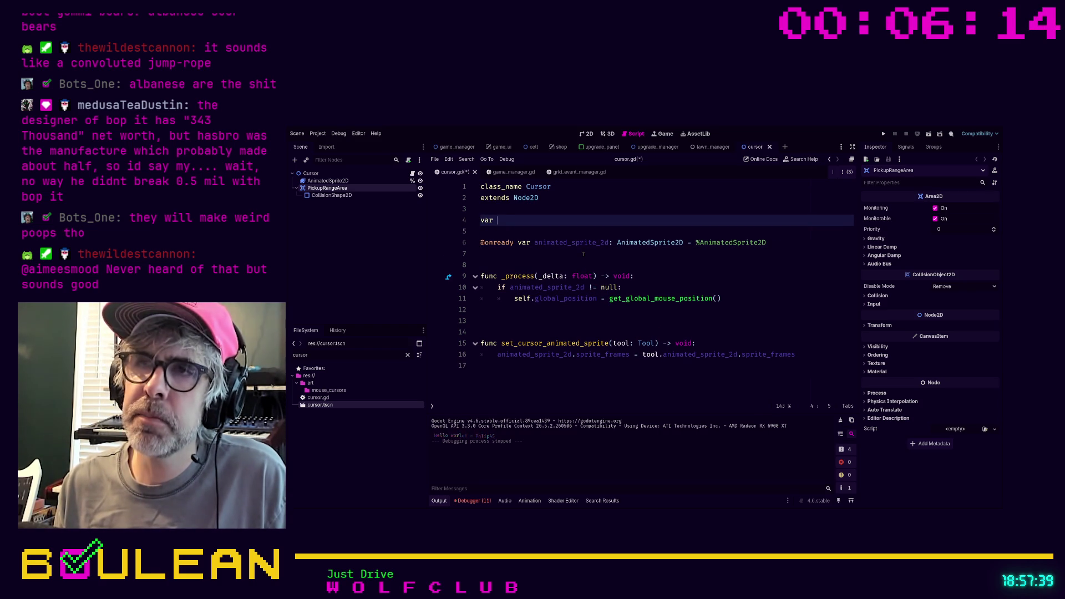
{"action": "key", "text": "BackSpace"}
{"action": "key", "text": "BackSpace"}
{"action": "key", "text": "BackSpace"}
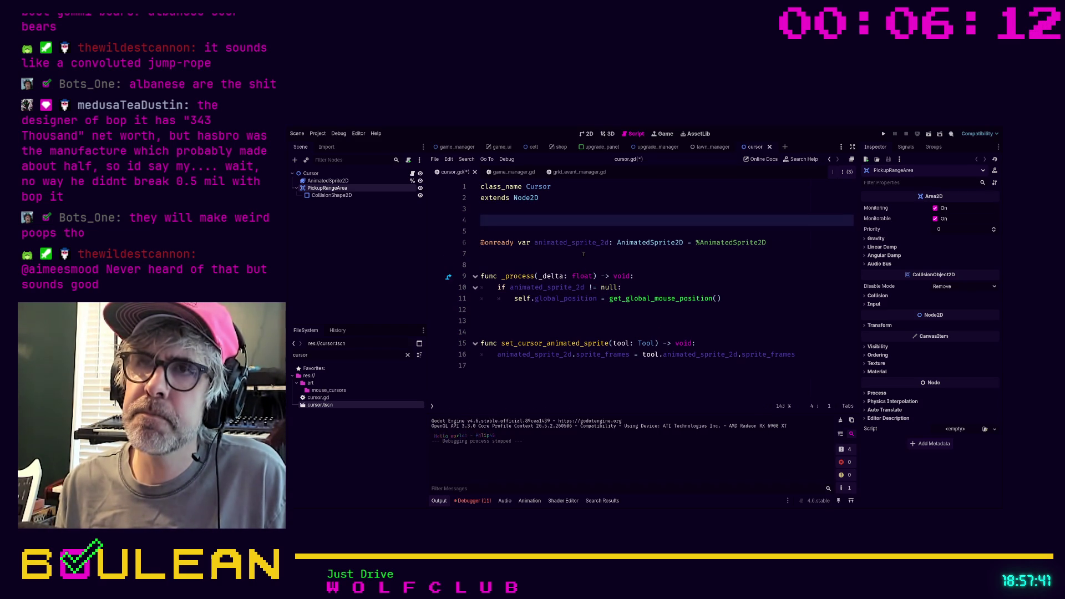
{"action": "key", "text": "Delete"}
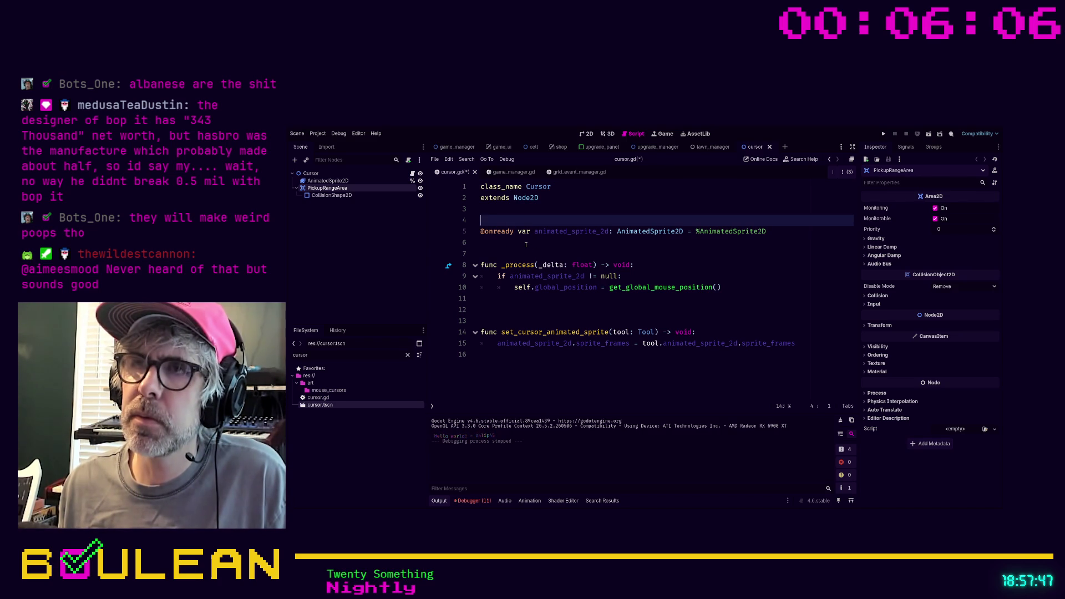
- Check the AnimatedSprite2D's SpriteFrames and finish the sprite_frames assignment in set_cursor_animated_sprite
{"action": "left_click", "coordinate": [333, 181]}
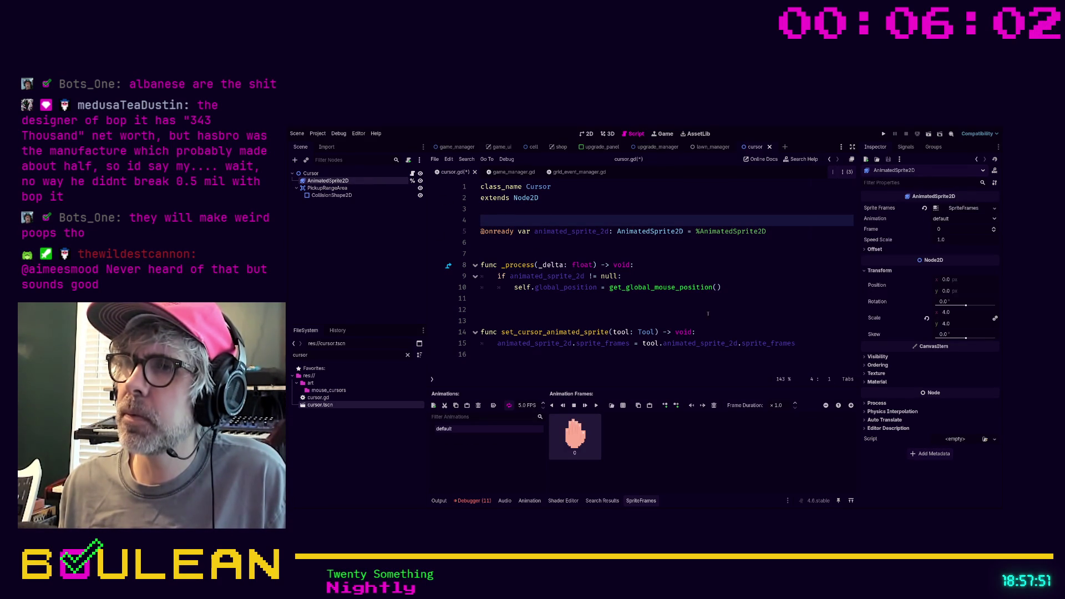
{"action": "left_click", "coordinate": [734, 343]}
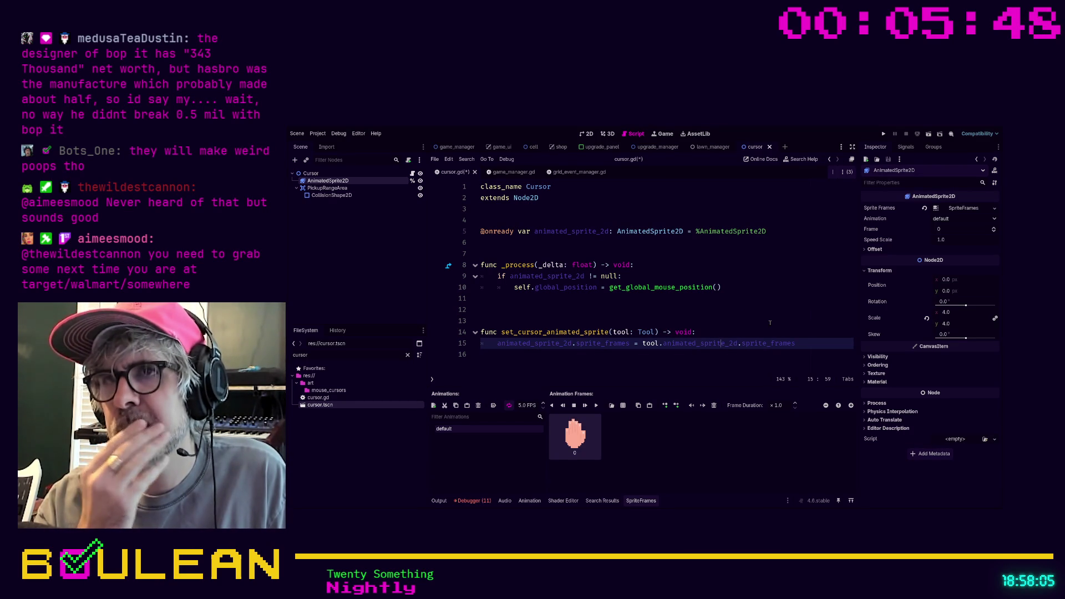
{"action": "left_click", "coordinate": [529, 314]}
- Add an empty func set_default_cursor() -> void: with pass above set_cursor_animated_sprite
{"action": "key", "text": "Return"}
{"action": "key", "text": "Return"}
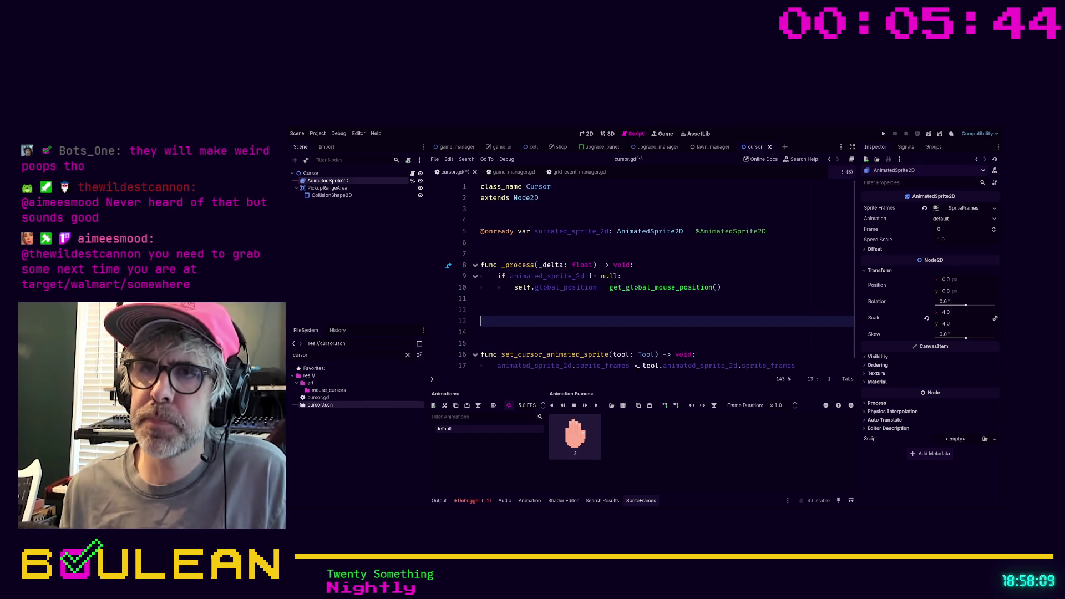
{"action": "type", "text": "func set_de"}
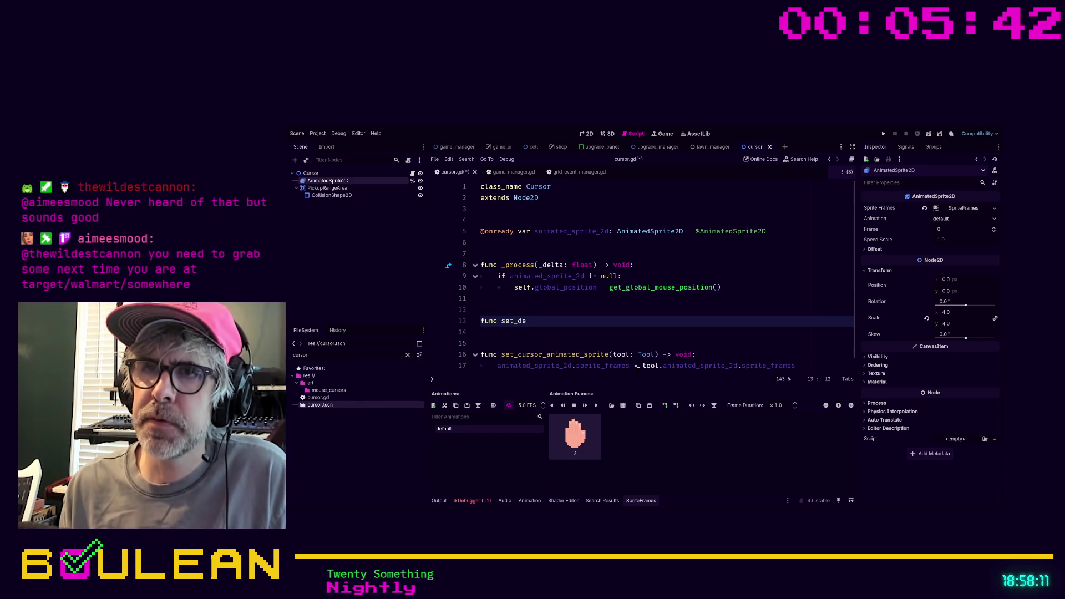
{"action": "type", "text": "fault"}
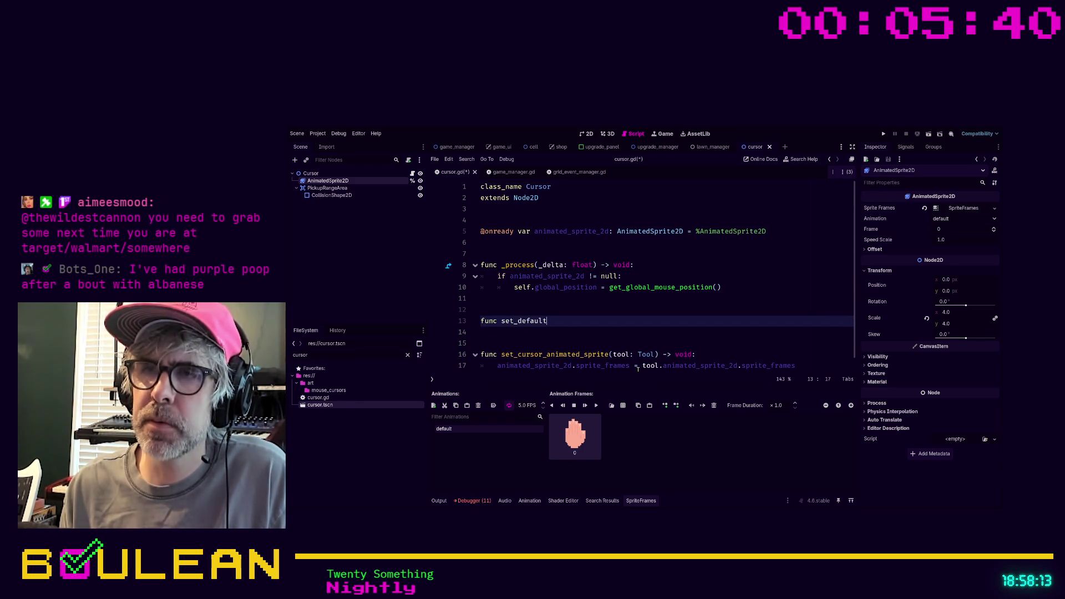
{"action": "type", "text": "_cur"}
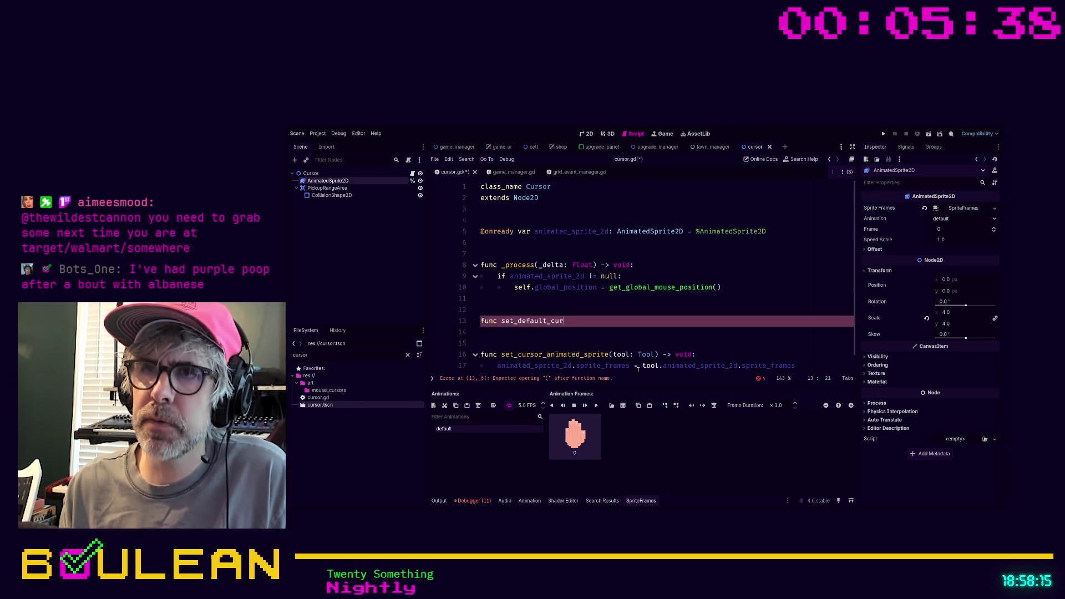
{"action": "type", "text": "sor() -> void:"}
{"action": "key", "text": "Return"}
{"action": "type", "text": "pass"}
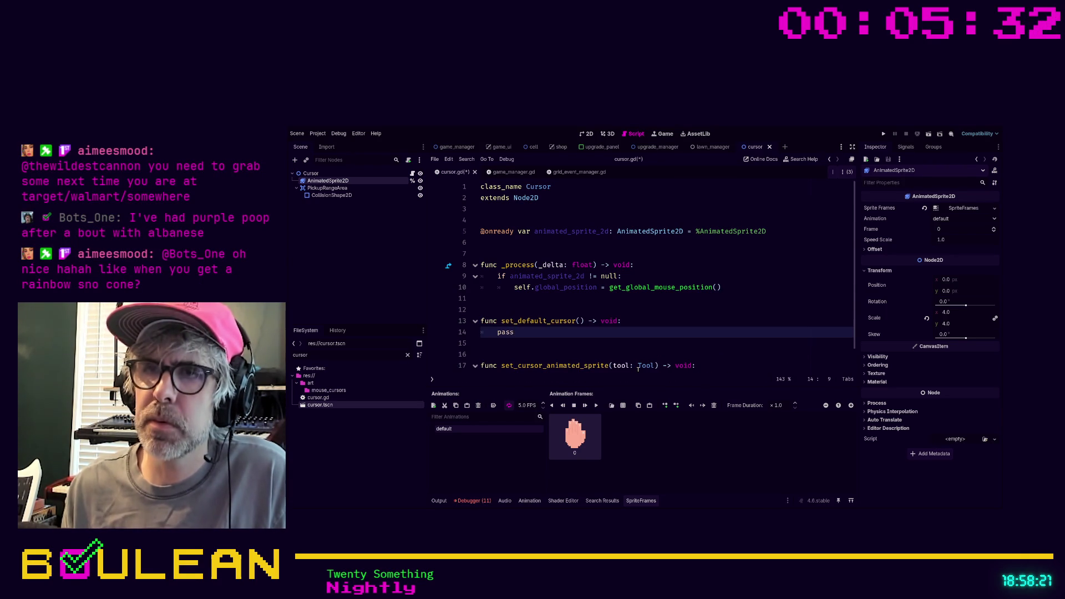
{"action": "scroll", "coordinate": [588, 347], "scroll_direction": "down", "scroll_amount": 1}
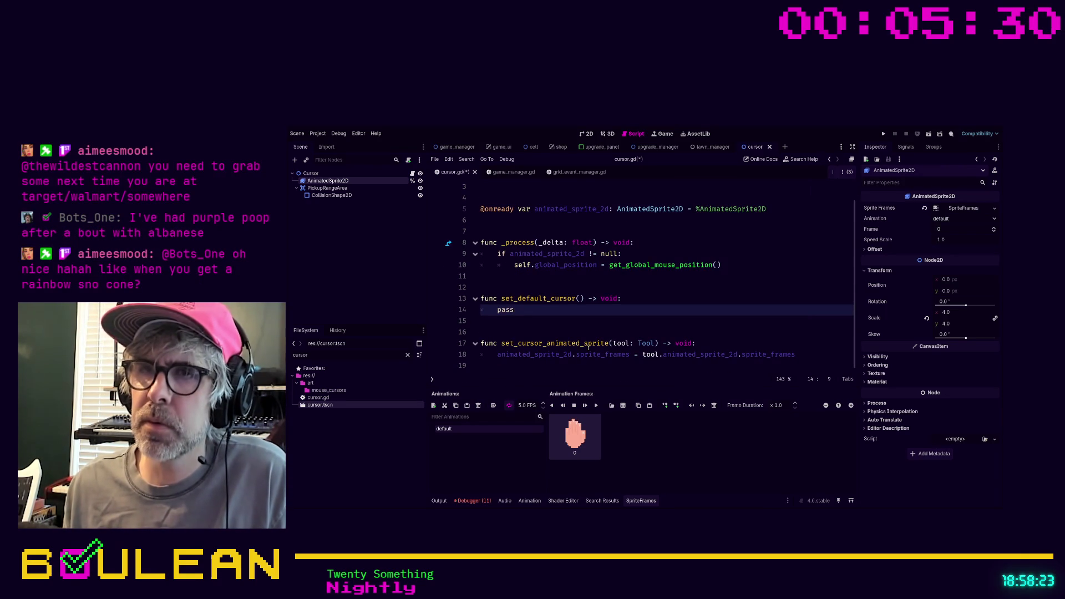
{"action": "scroll", "coordinate": [615, 294], "scroll_direction": "up", "scroll_amount": 1}
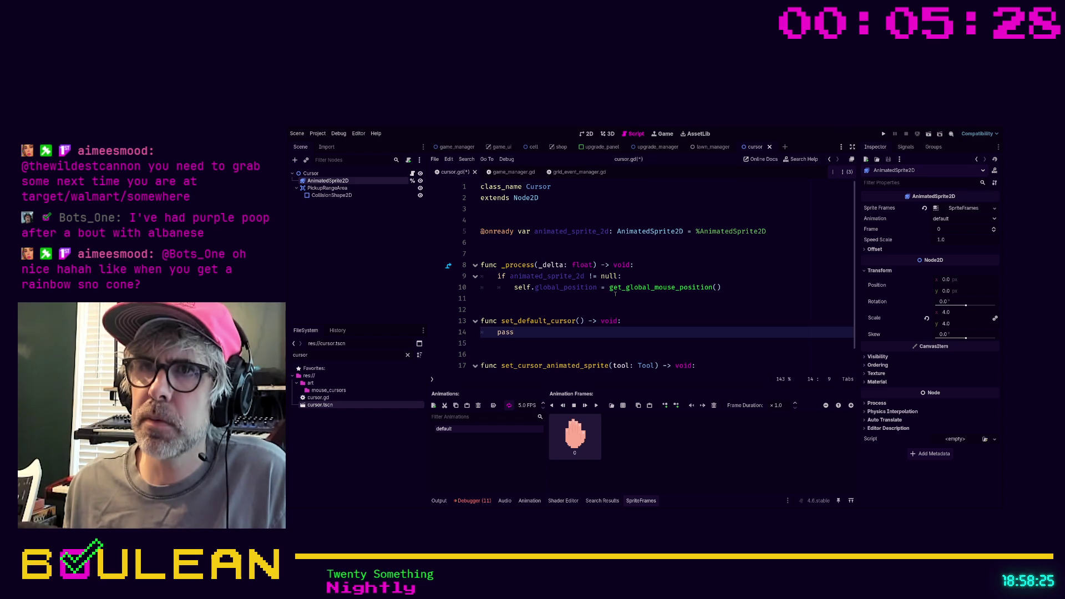
- Add a func _ready() -> void: stub after the onready variable, before _process
{"action": "left_click", "coordinate": [516, 253]}
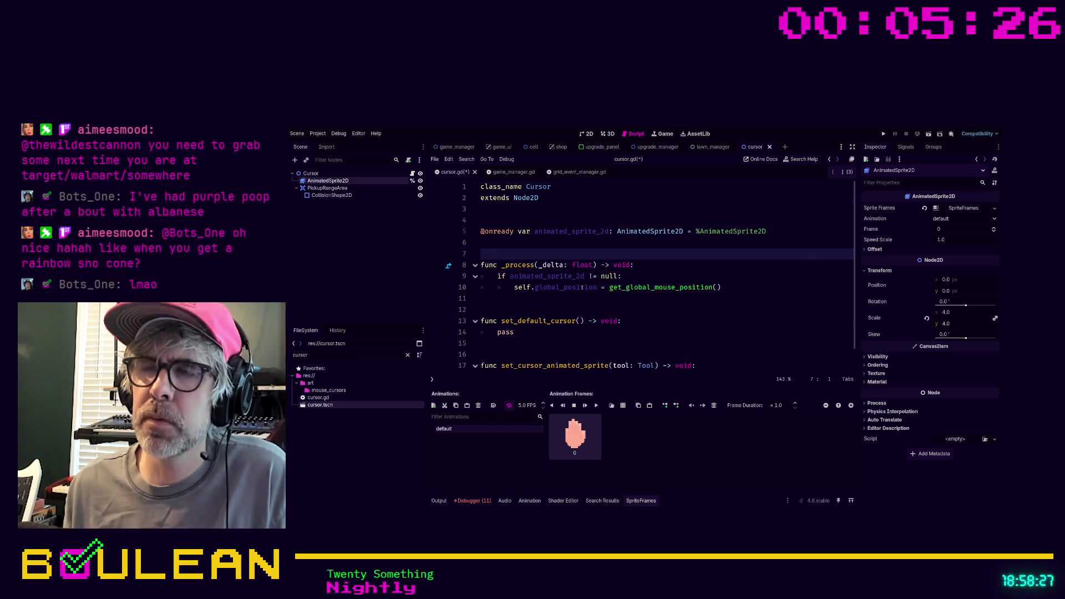
{"action": "key", "text": "Return"}
{"action": "key", "text": "Return"}
{"action": "key", "text": "Up"}
{"action": "key", "text": "Up"}
{"action": "key", "text": "Return"}
{"action": "type", "text": "func _ready"}
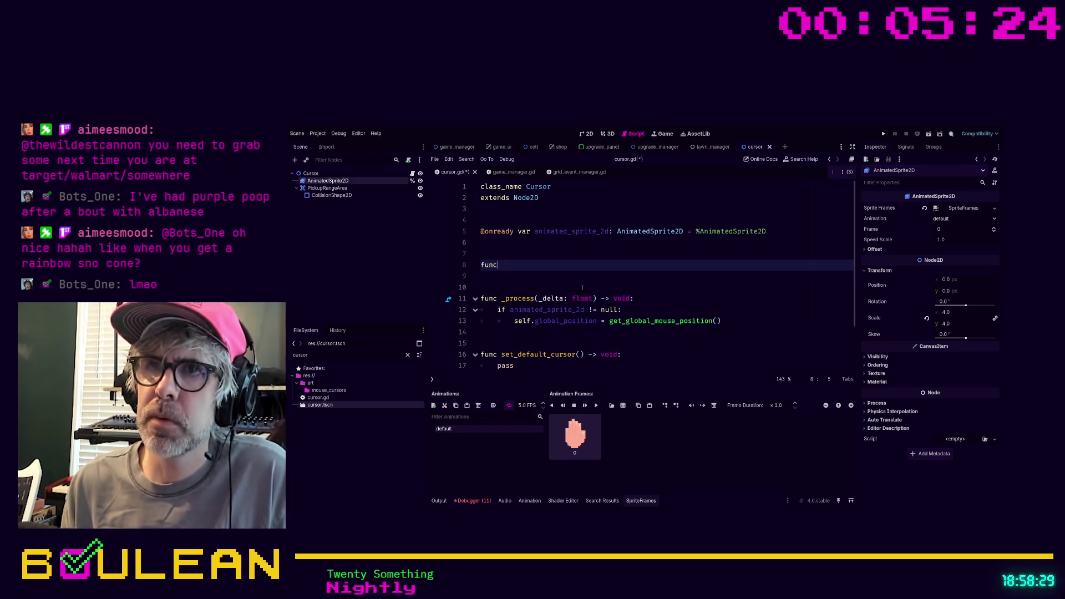
{"action": "key", "text": "Return"}
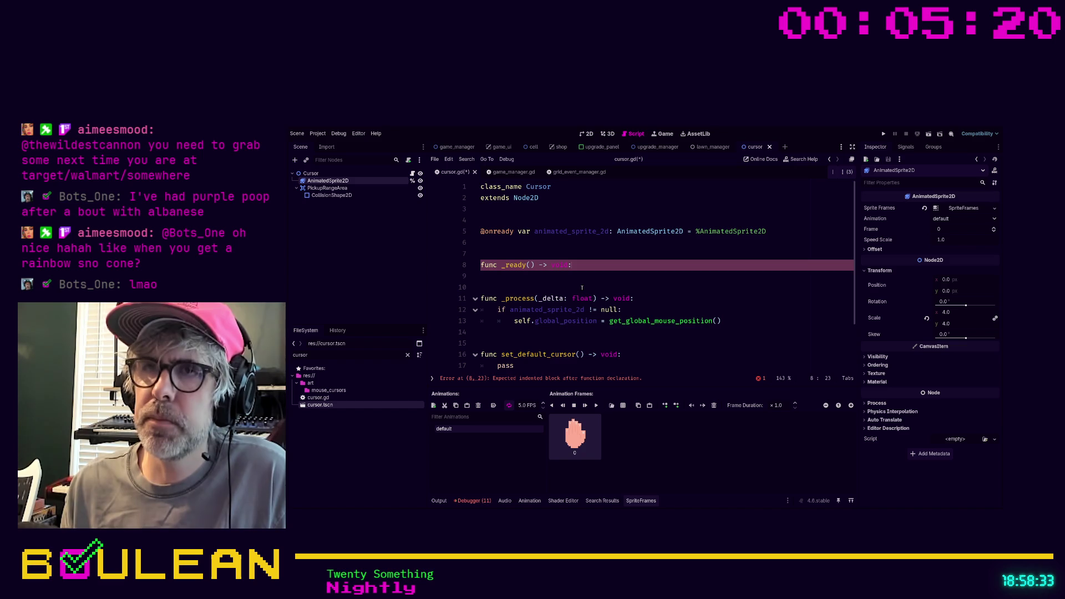
{"action": "key", "text": "Up"}
{"action": "key", "text": "Up"}
{"action": "key", "text": "Up"}
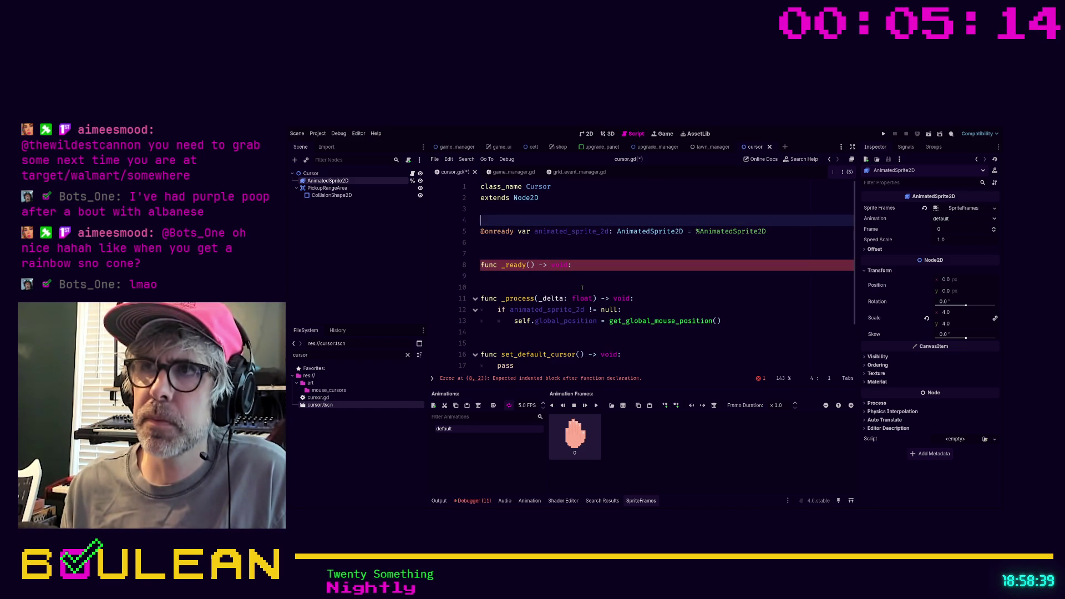
{"action": "key", "text": "Return"}
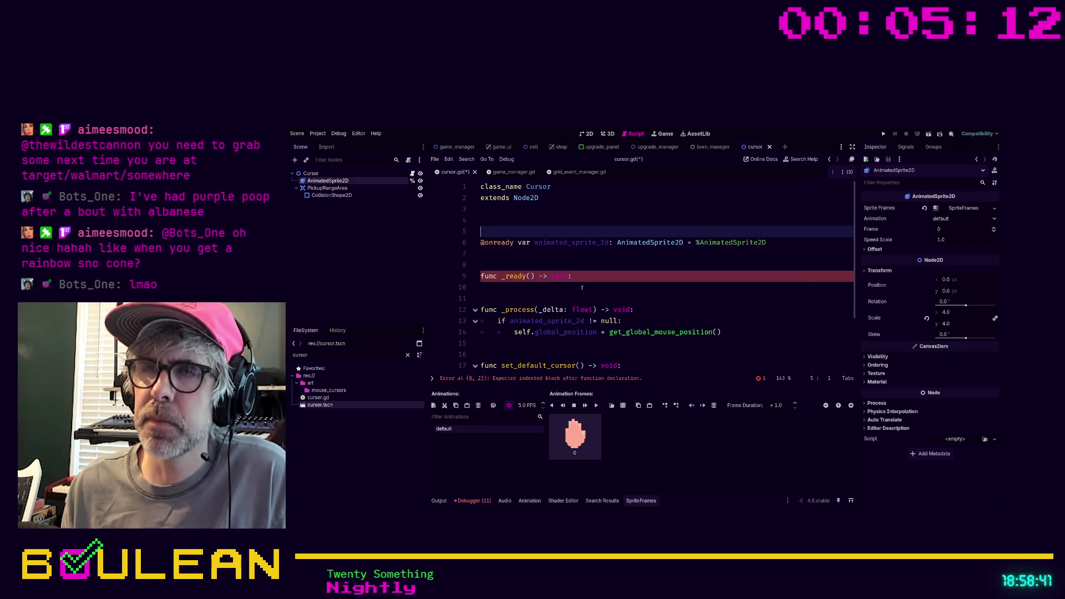
{"action": "key", "text": "Up"}
{"action": "type", "text": "var anima"}
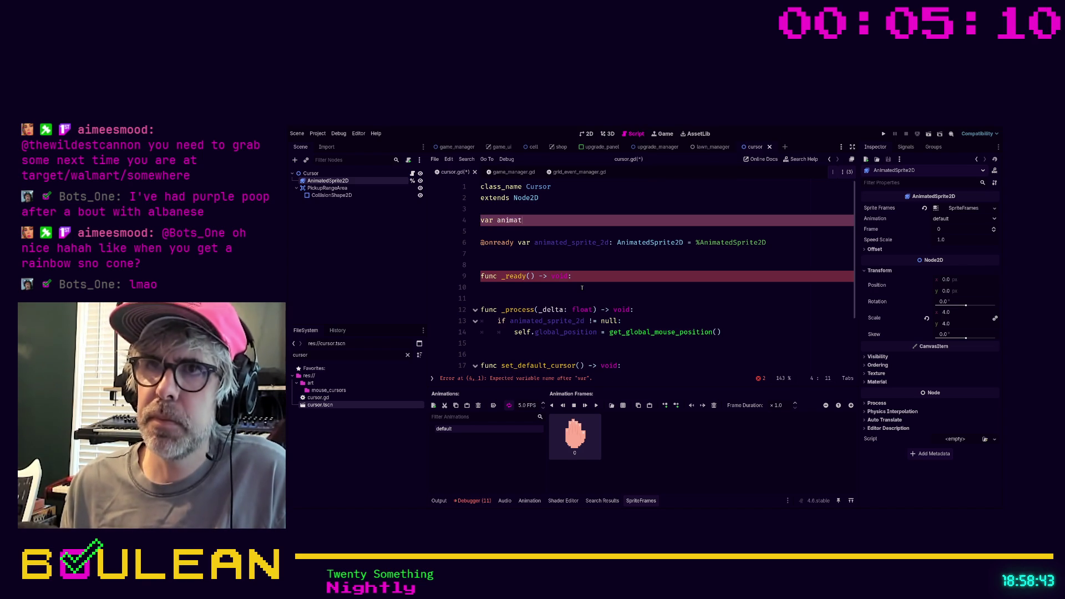
{"action": "type", "text": "ted_spr"}
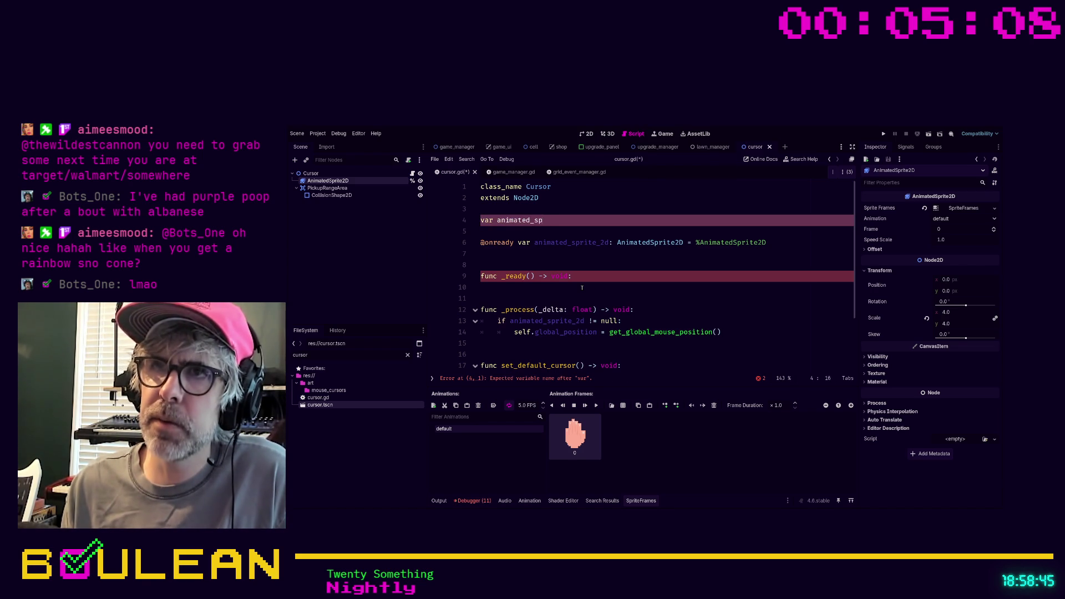
- Declare var default_cursor_animated_sprite: AnimatedSprite2D on line 4
{"action": "key", "text": "BackSpace"}
{"action": "key", "text": "BackSpace"}
{"action": "key", "text": "BackSpace"}
{"action": "type", "text": "default_cusro"}
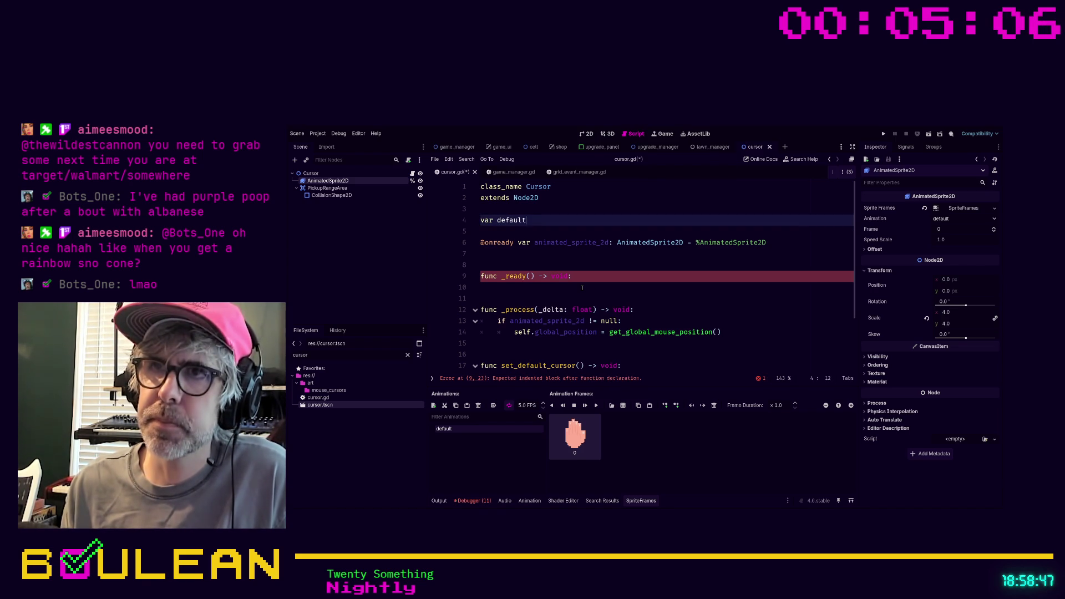
{"action": "key", "text": "BackSpace"}
{"action": "key", "text": "BackSpace"}
{"action": "key", "text": "BackSpace"}
{"action": "type", "text": "rsor"}
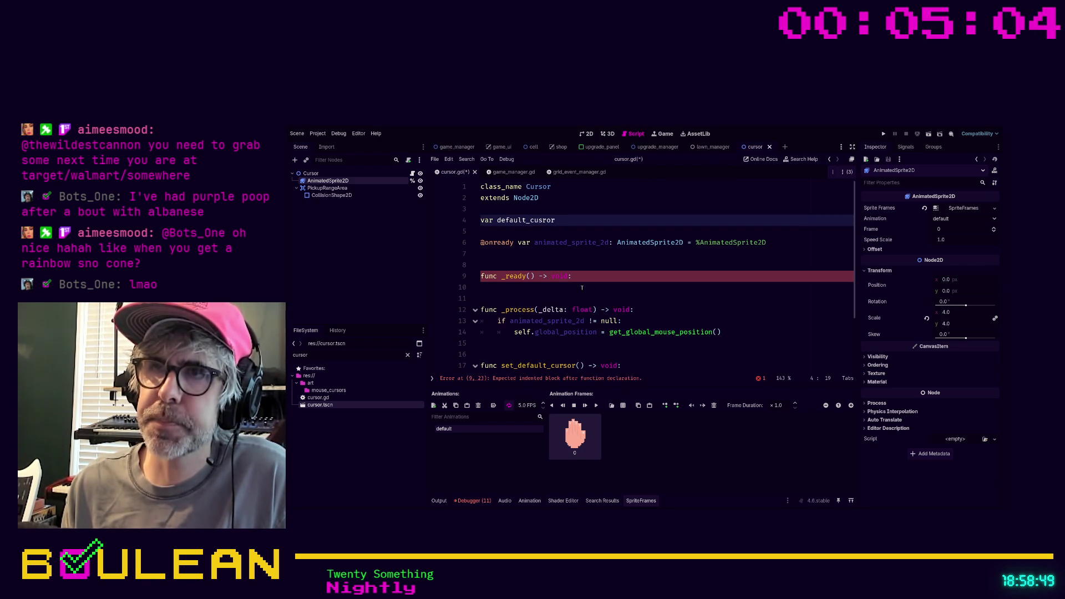
{"action": "key", "text": "BackSpace"}
{"action": "key", "text": "BackSpace"}
{"action": "key", "text": "BackSpace"}
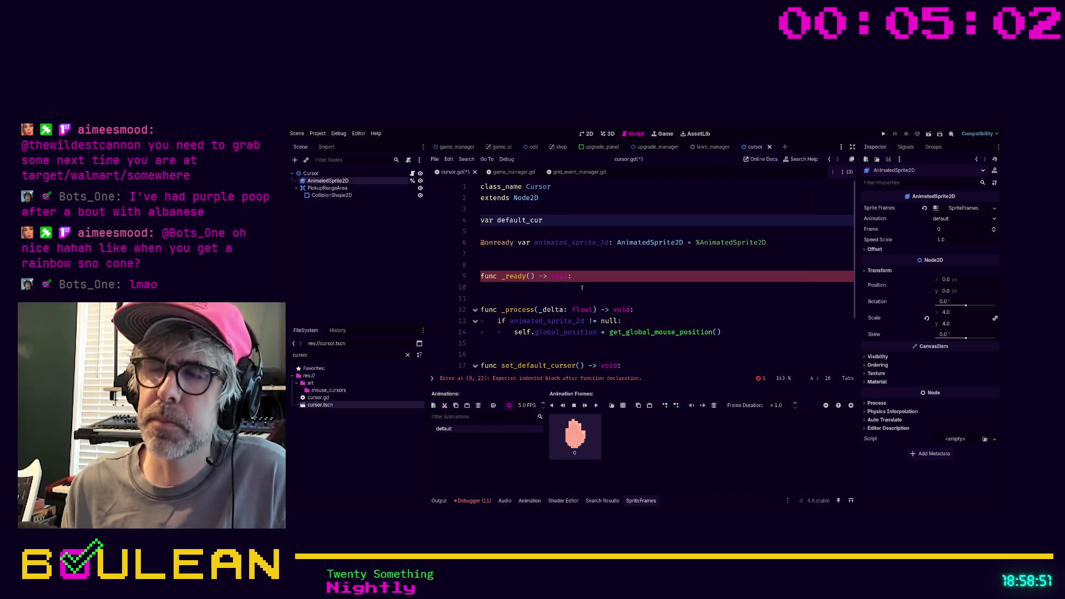
{"action": "type", "text": "sor_animated_"}
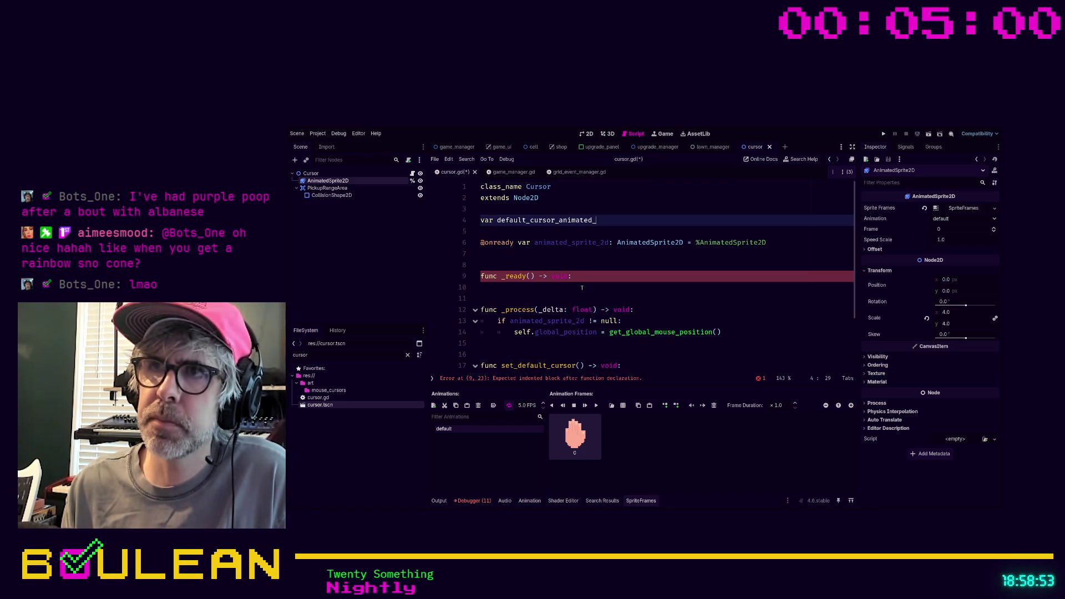
{"action": "type", "text": "sprite:"}
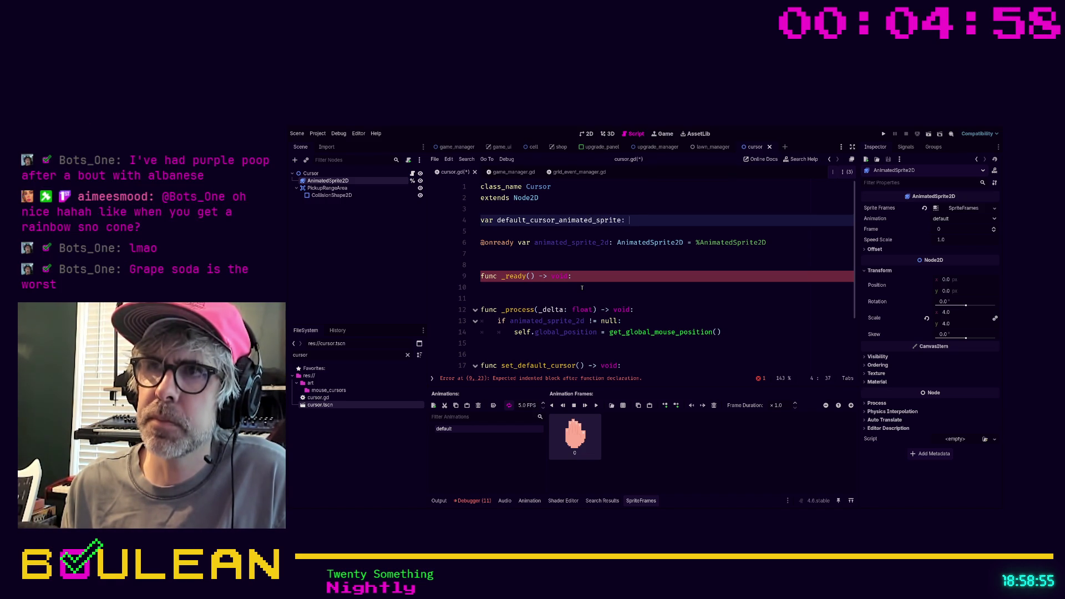
{"action": "type", "text": " AnimatedS"}
{"action": "key", "text": "Return"}
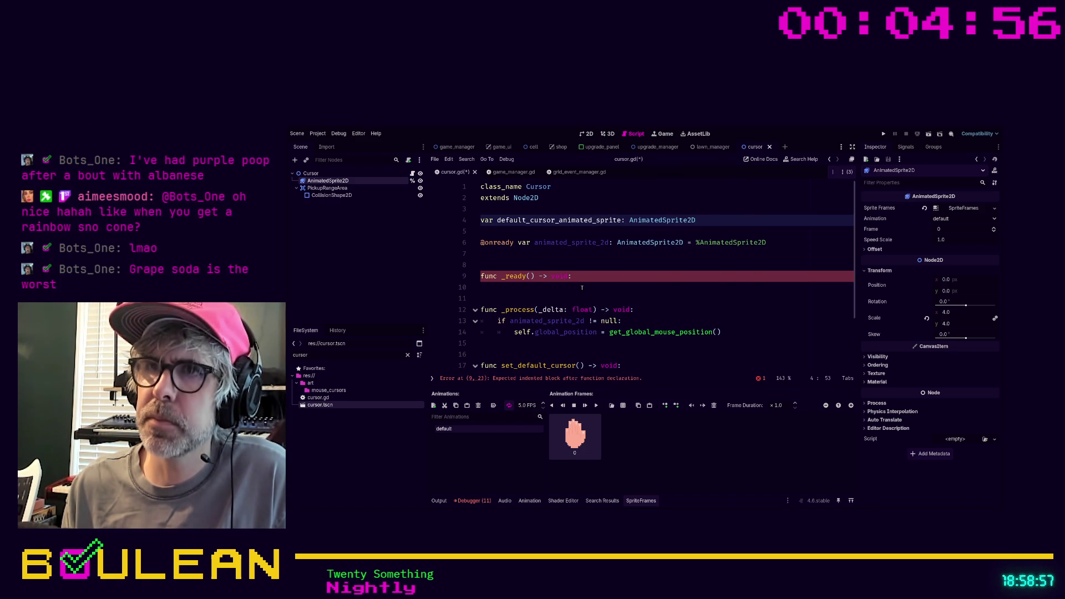
- In _ready, assign animated_sprite_2d to default_cursor_animated_sprite
{"action": "left_click", "coordinate": [583, 287]}
{"action": "key", "text": "Tab"}
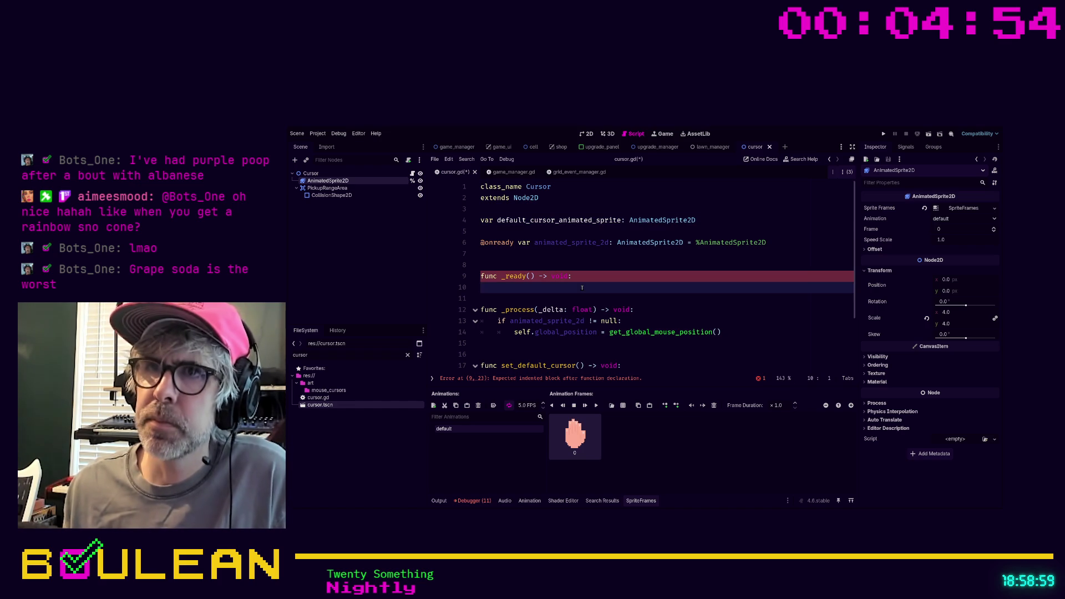
{"action": "type", "text": "default"}
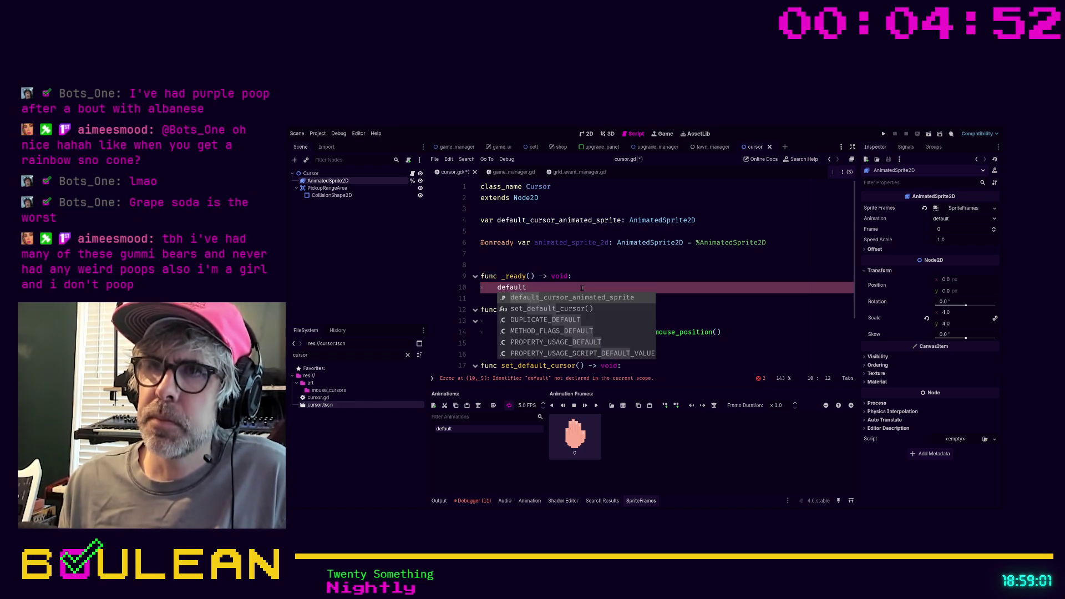
{"action": "key", "text": "Return"}
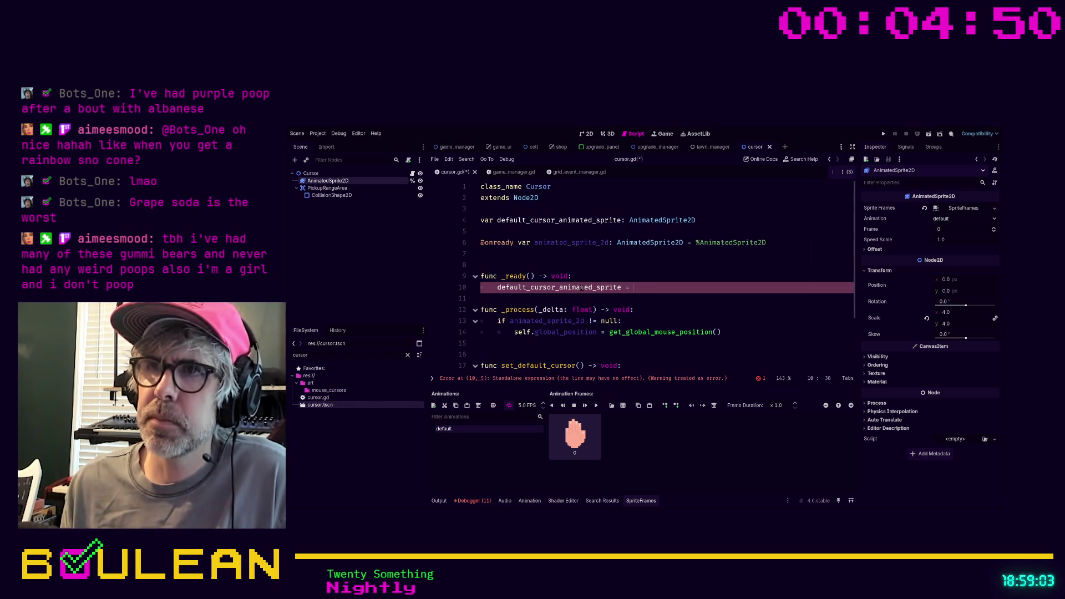
{"action": "type", "text": "ani"}
{"action": "key", "text": "Return"}
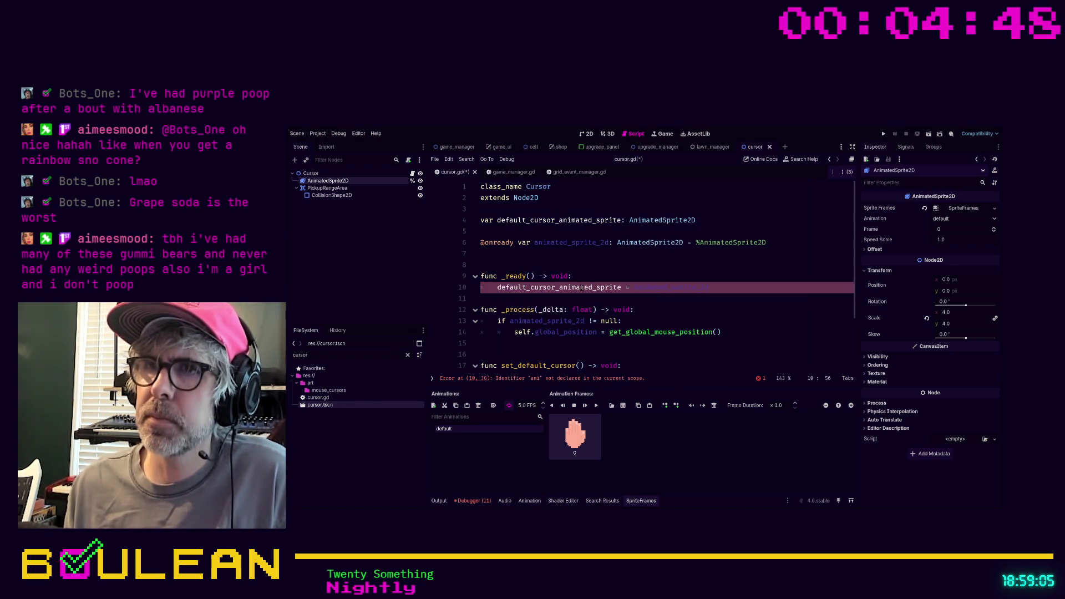
- Replace pass in set_default_cursor with an animated_sprite_2d.sprite_frames = assignment
{"action": "scroll", "coordinate": [517, 314], "scroll_direction": "down", "scroll_amount": 2}
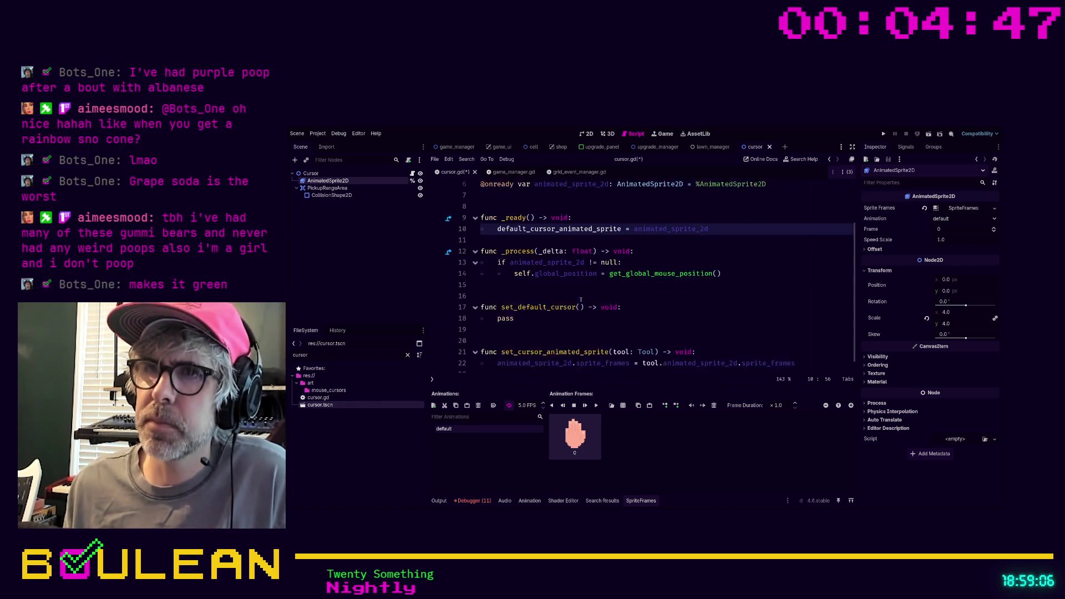
{"action": "double_click", "coordinate": [511, 312]}
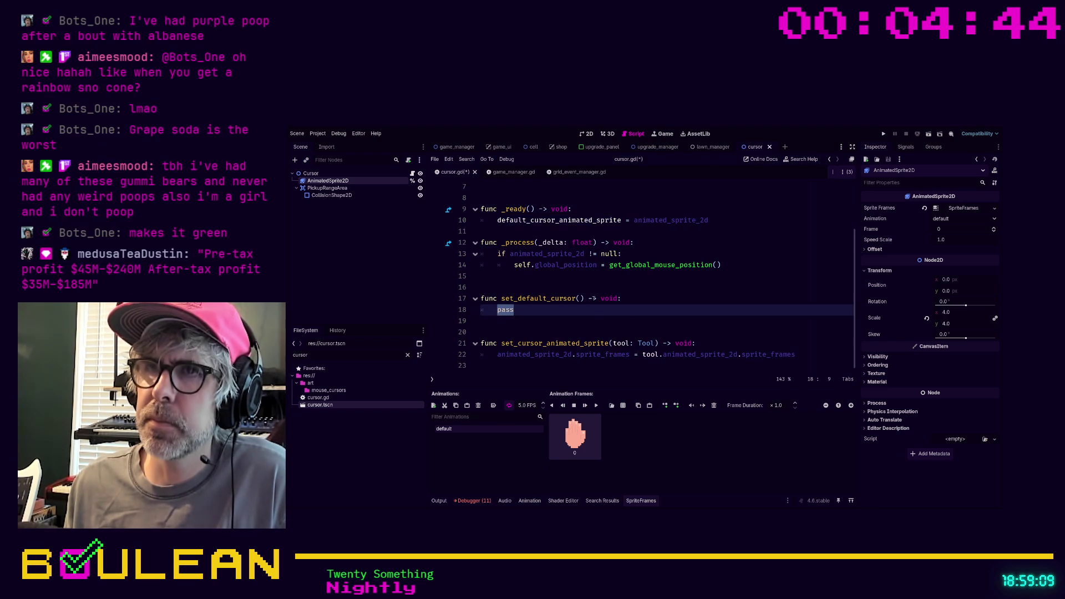
{"action": "scroll", "coordinate": [594, 299], "scroll_direction": "up", "scroll_amount": 1}
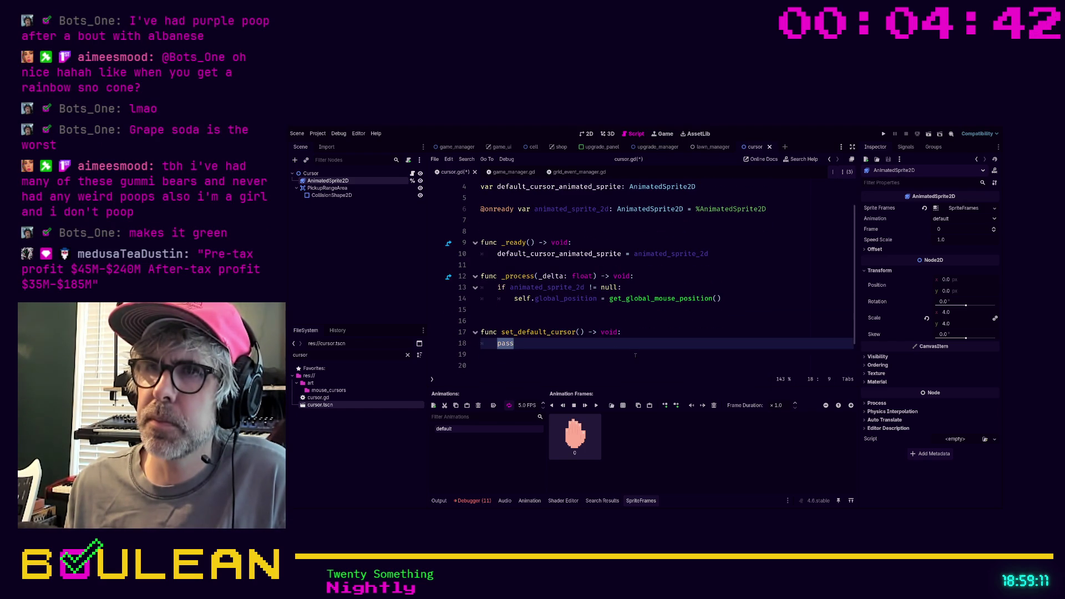
{"action": "scroll", "coordinate": [636, 354], "scroll_direction": "down", "scroll_amount": 1}
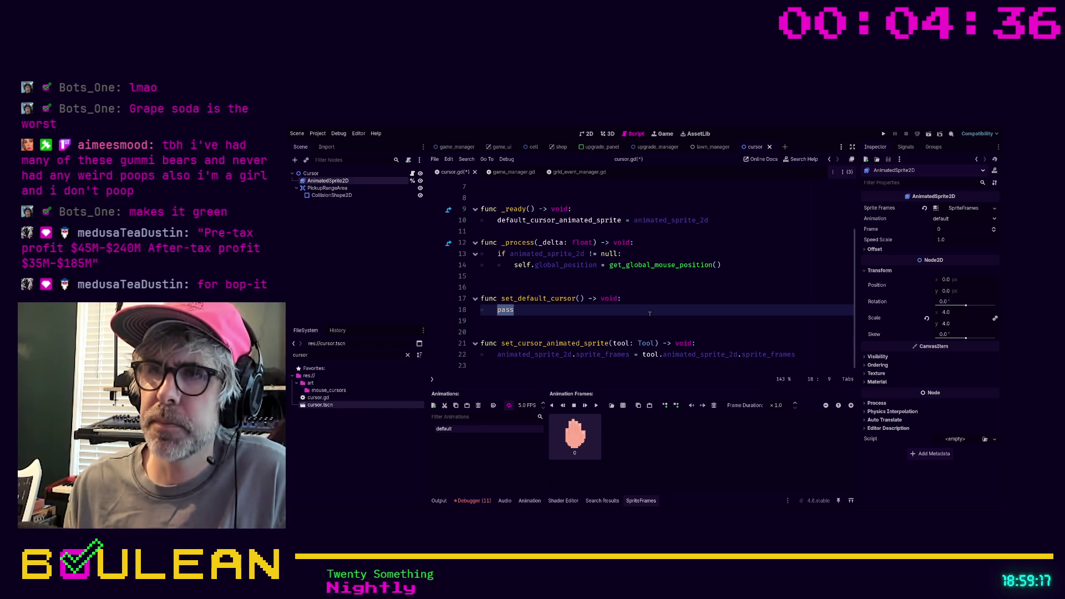
{"action": "type", "text": "animated"}
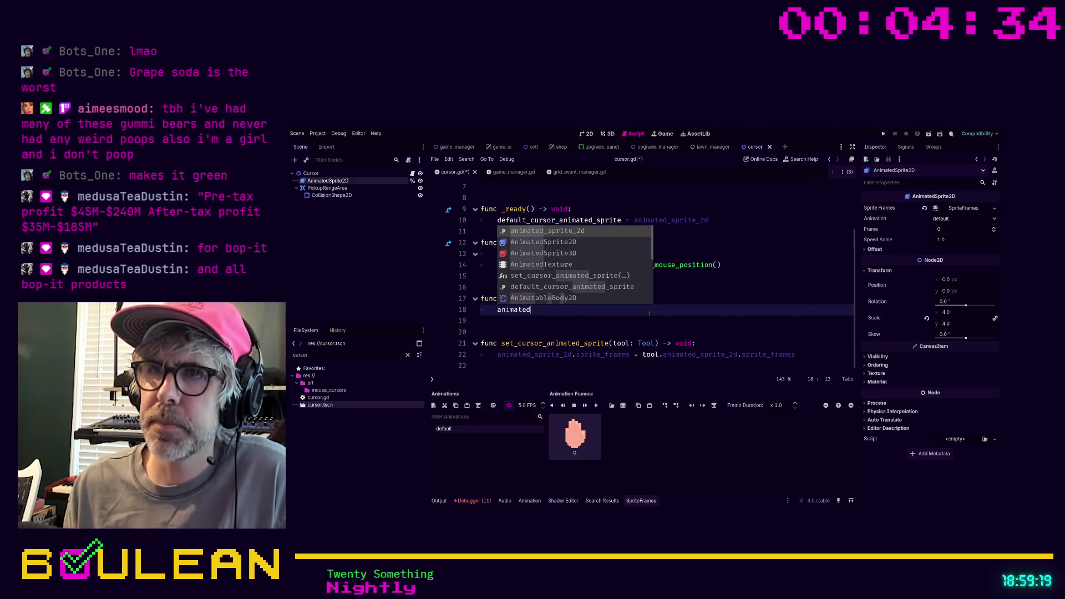
{"action": "key", "text": "Return"}
{"action": "type", "text": ".spr"}
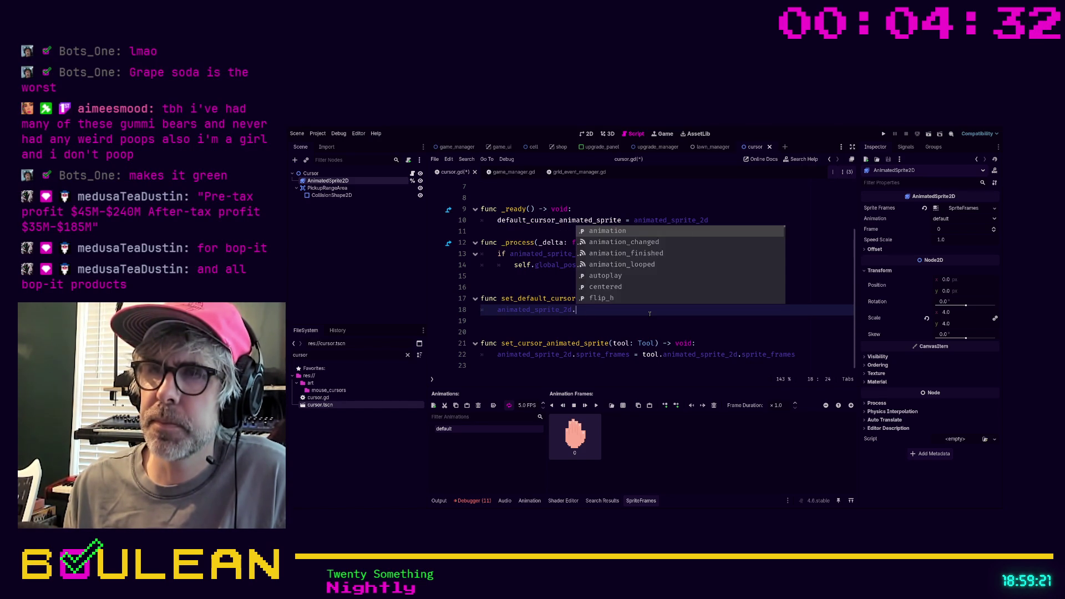
{"action": "key", "text": "Return"}
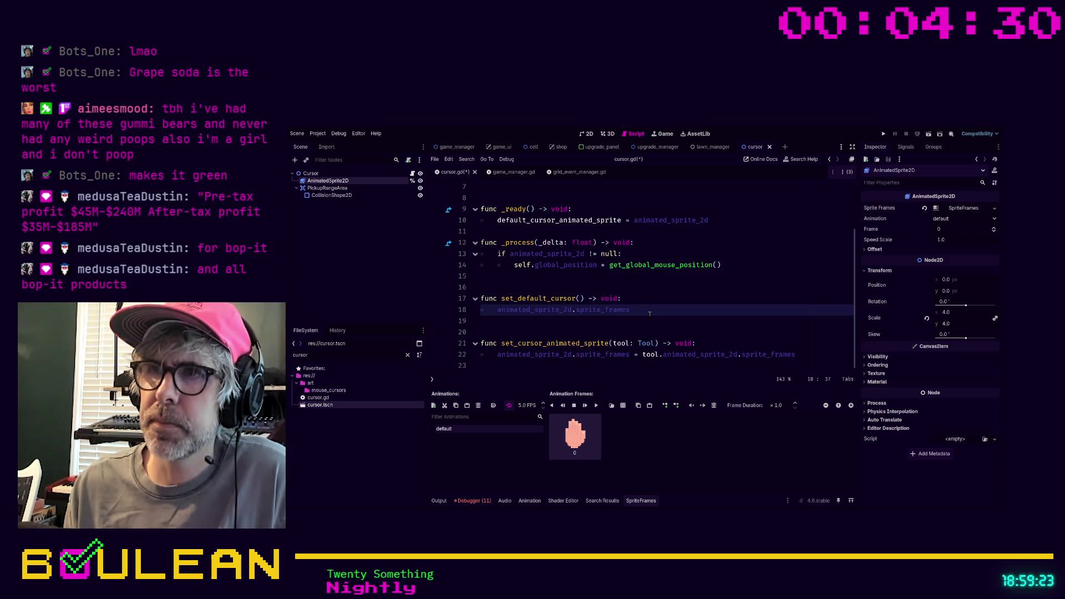
{"action": "type", "text": " ="}
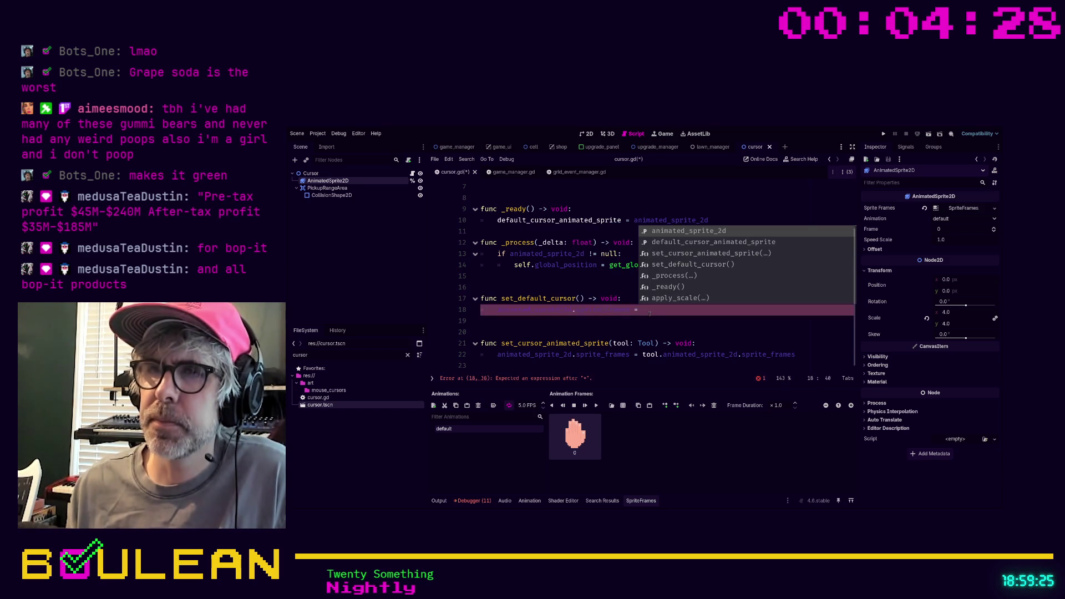
- Rename the variable to default_cursor_sprite_frames and make _ready store sprite_frames
{"action": "scroll", "coordinate": [613, 263], "scroll_direction": "up", "scroll_amount": 2}
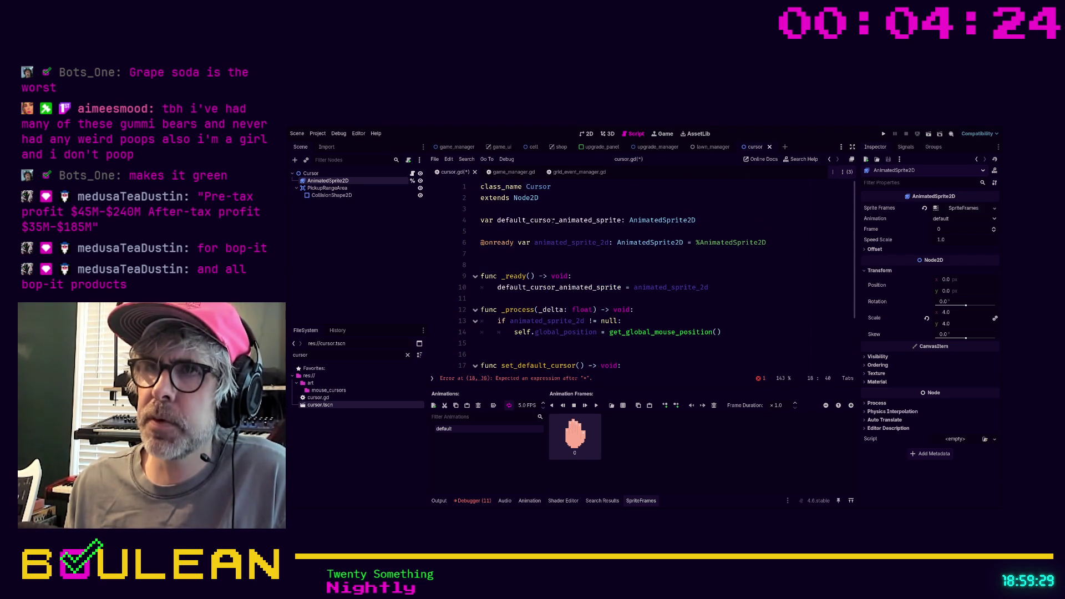
{"action": "left_click", "coordinate": [558, 220]}
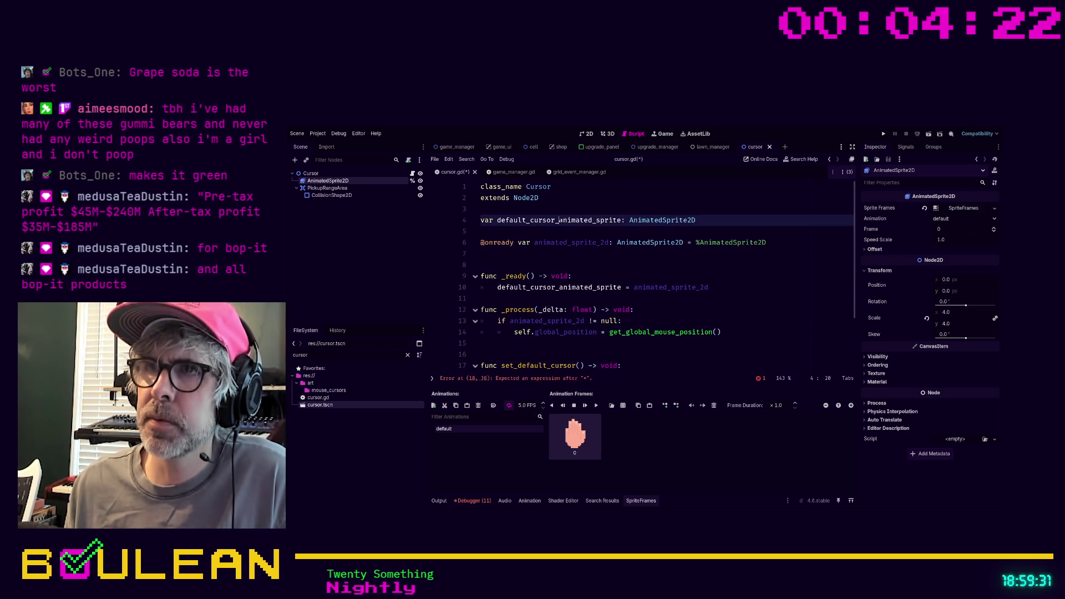
{"action": "left_click", "coordinate": [621, 220], "text": "shift"}
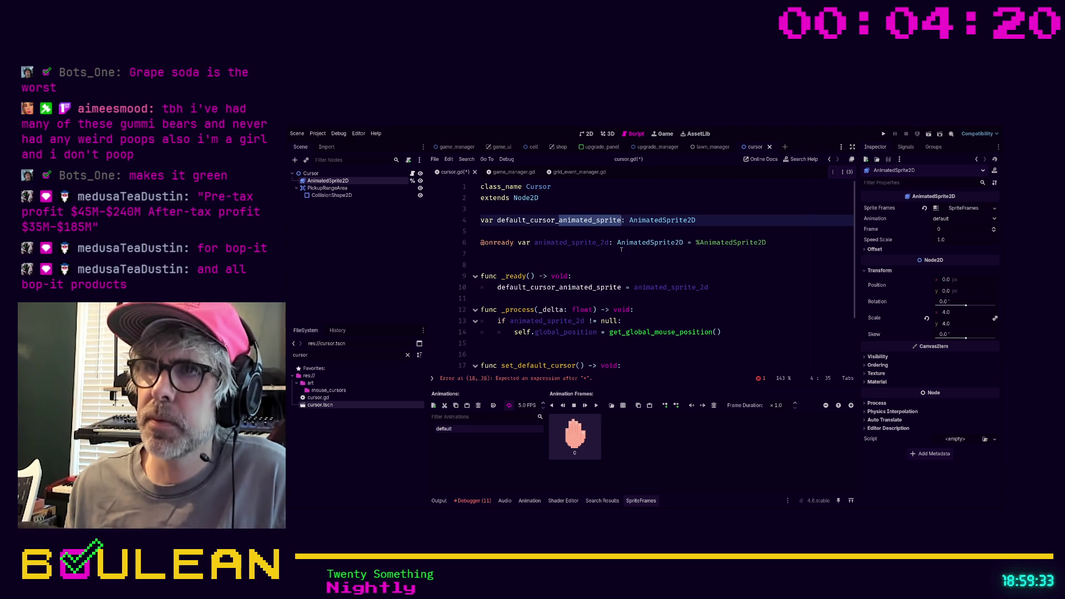
{"action": "type", "text": "sprite_fram"}
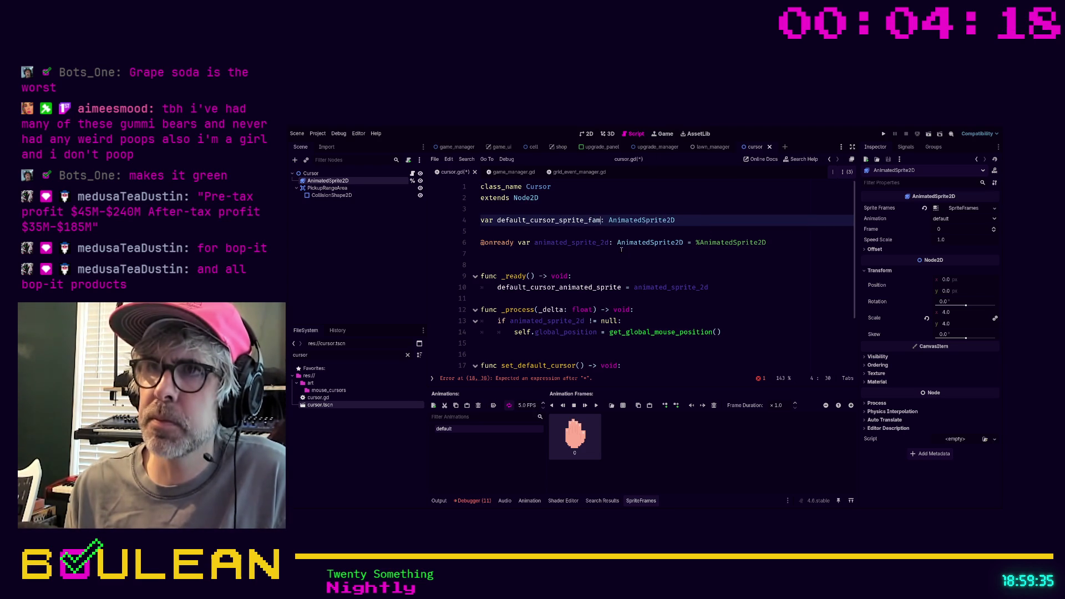
{"action": "type", "text": "es"}
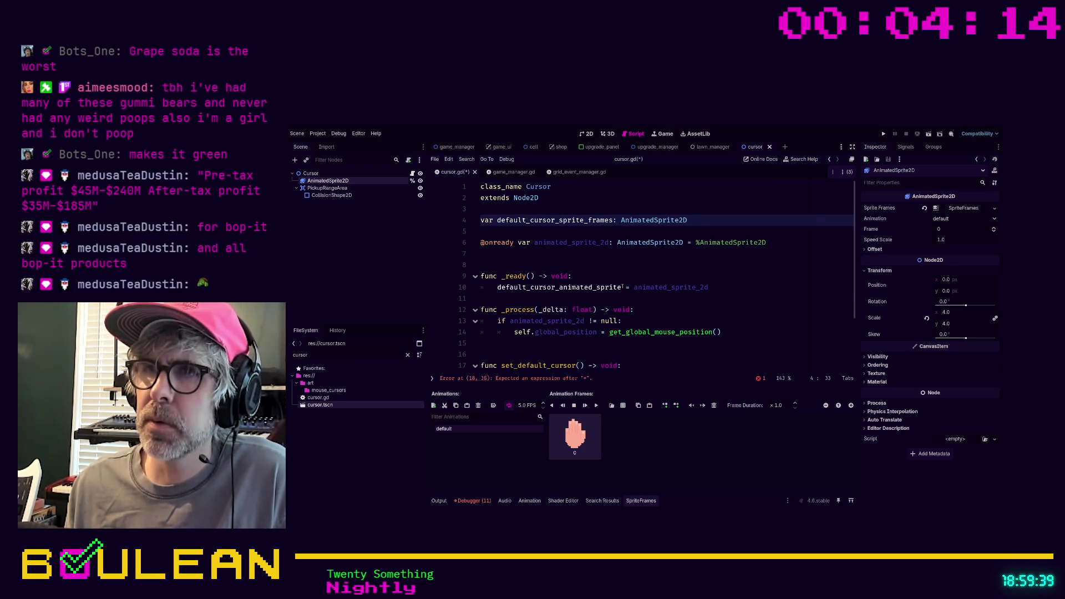
{"action": "left_click", "coordinate": [622, 287]}
{"action": "key", "text": "BackSpace"}
{"action": "key", "text": "BackSpace"}
{"action": "key", "text": "BackSpace"}
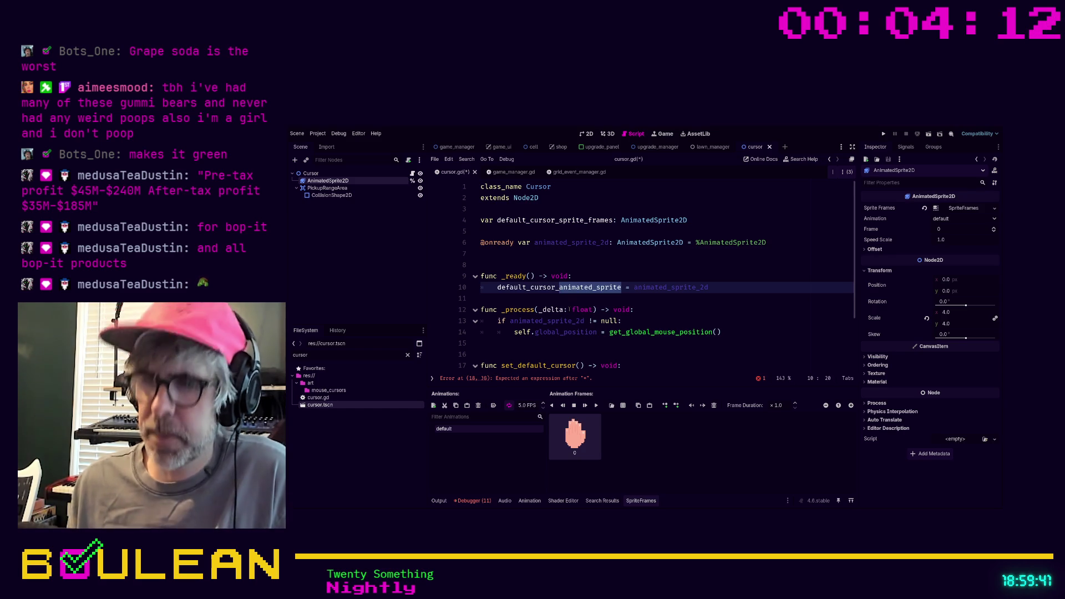
{"action": "type", "text": "sprite_frames"}
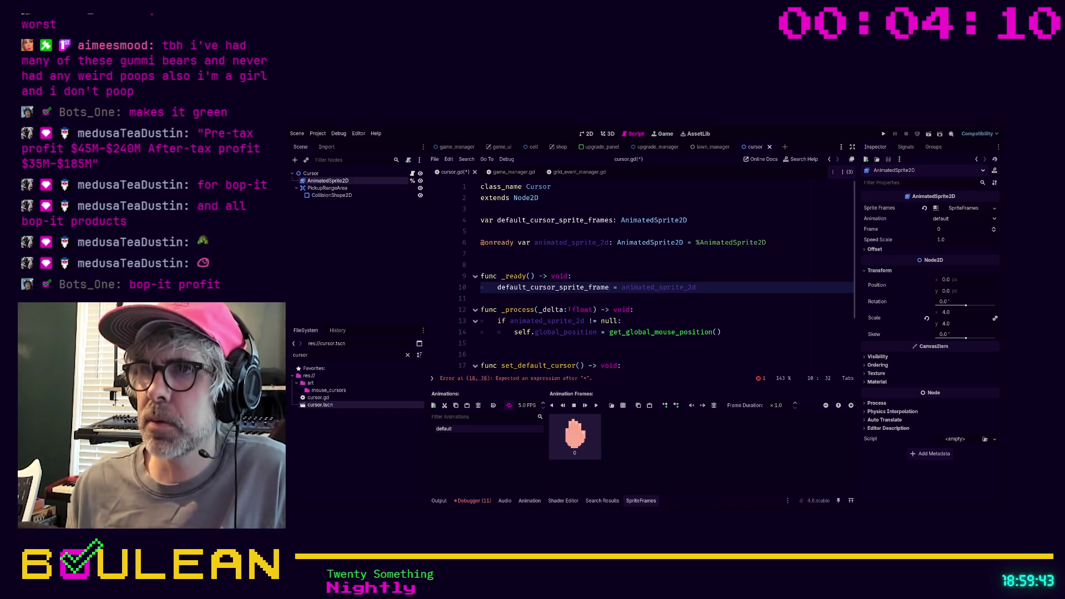
{"action": "type", "text": ".spr"}
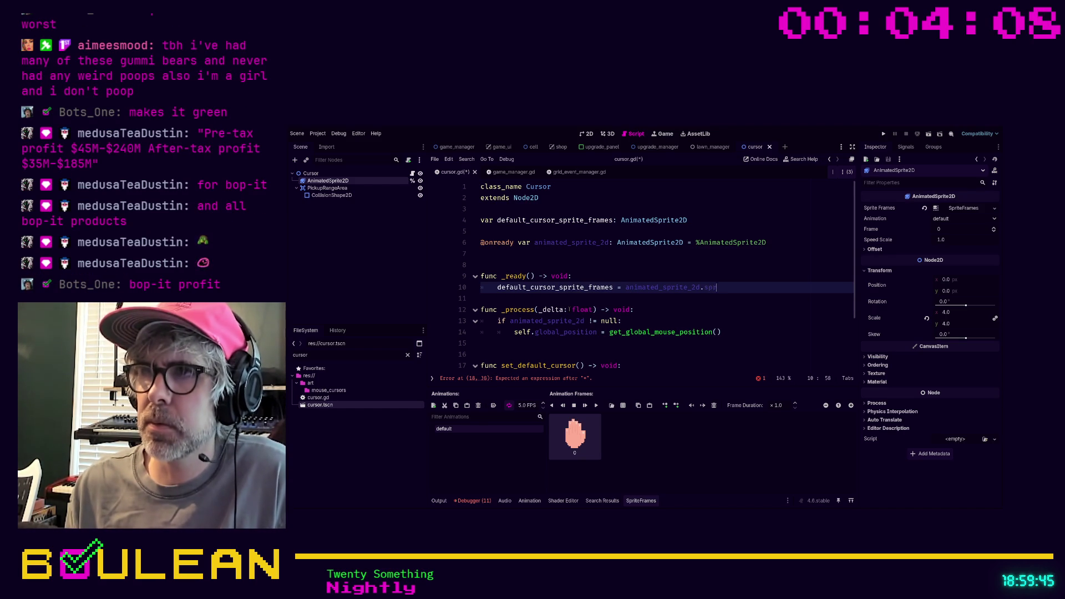
{"action": "key", "text": "Return"}
- Finish line 18 so sprite_frames is restored from default_cursor_sprite_frames
{"action": "scroll", "coordinate": [644, 311], "scroll_direction": "down", "scroll_amount": 2}
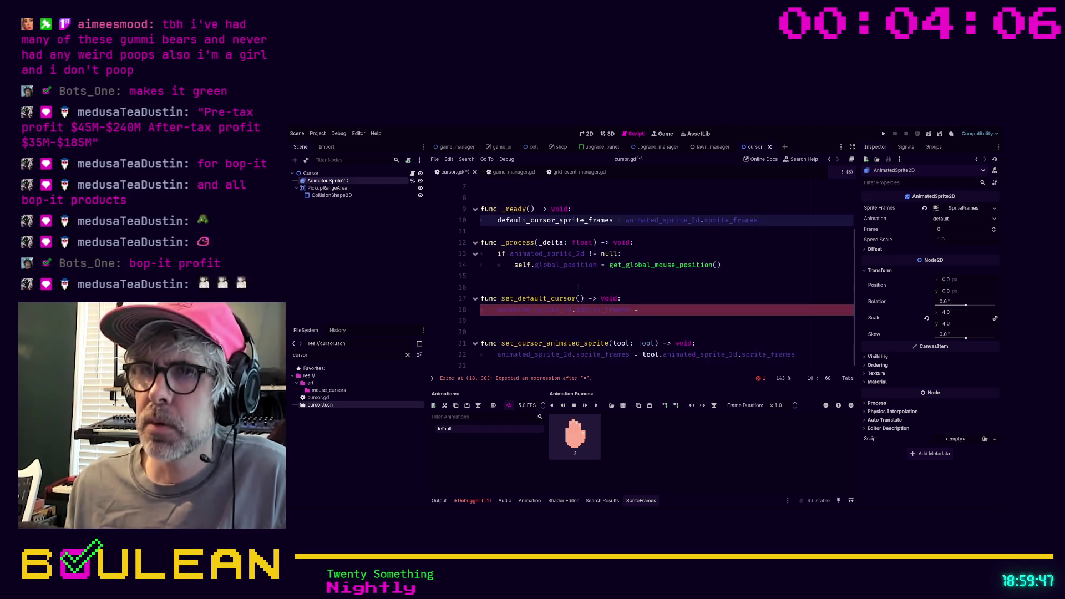
{"action": "left_click", "coordinate": [644, 312]}
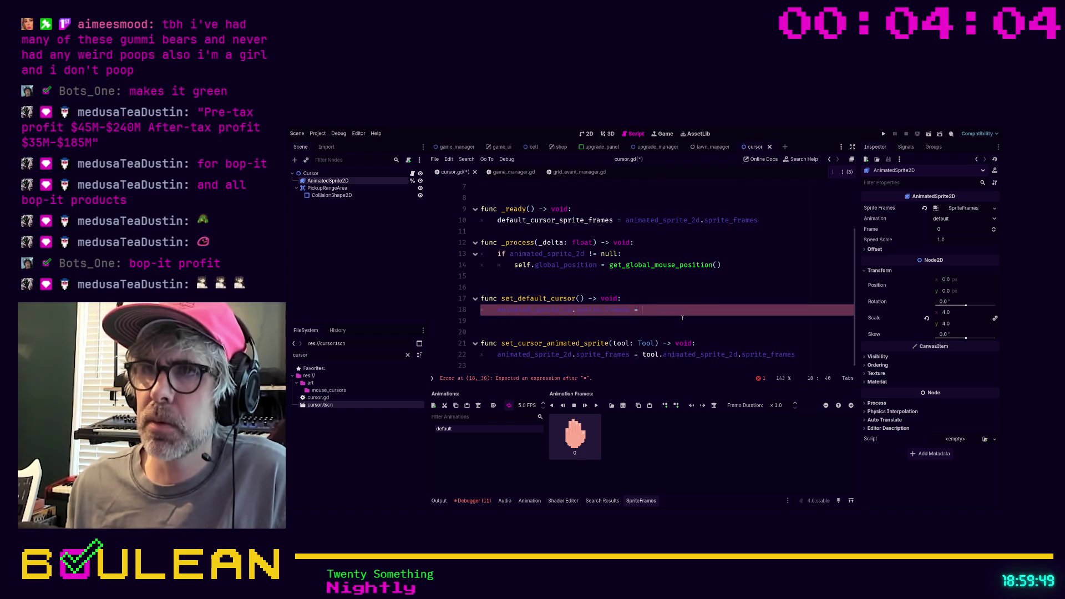
{"action": "type", "text": "default"}
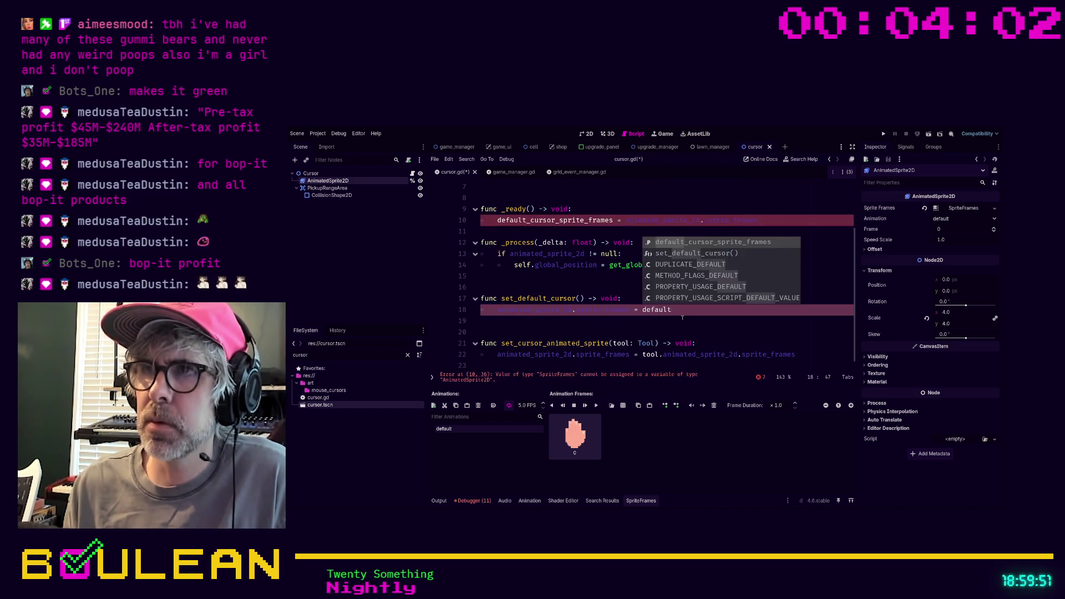
{"action": "key", "text": "Return"}
{"action": "left_click", "coordinate": [616, 323]}
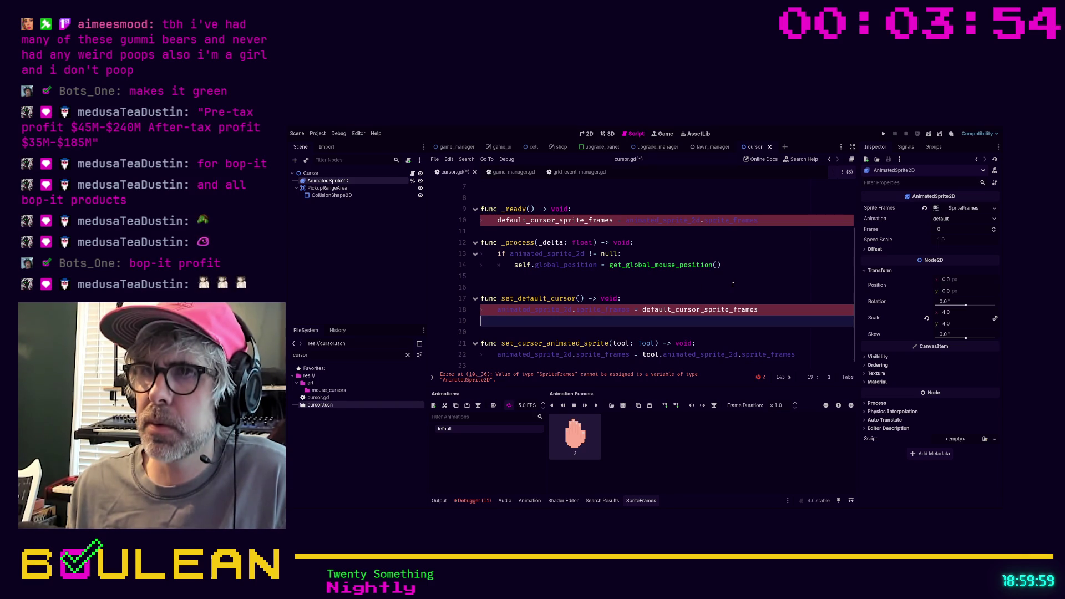
- Change the line-4 variable's type from AnimatedSprite2D to SpriteFrames
{"action": "scroll", "coordinate": [732, 284], "scroll_direction": "up", "scroll_amount": 3}
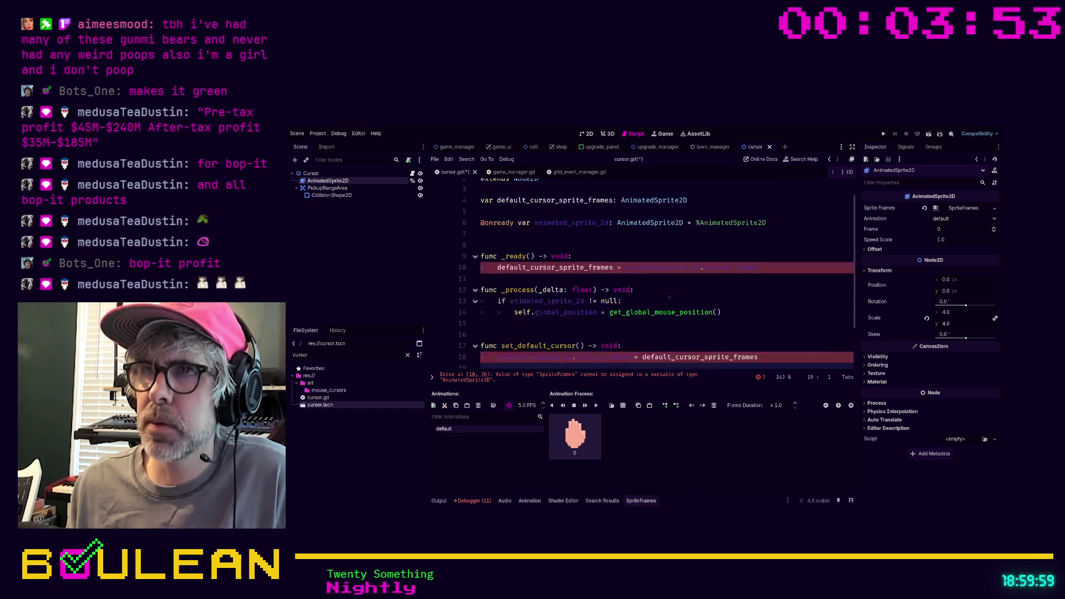
{"action": "double_click", "coordinate": [644, 220]}
{"action": "type", "text": "Sprite"}
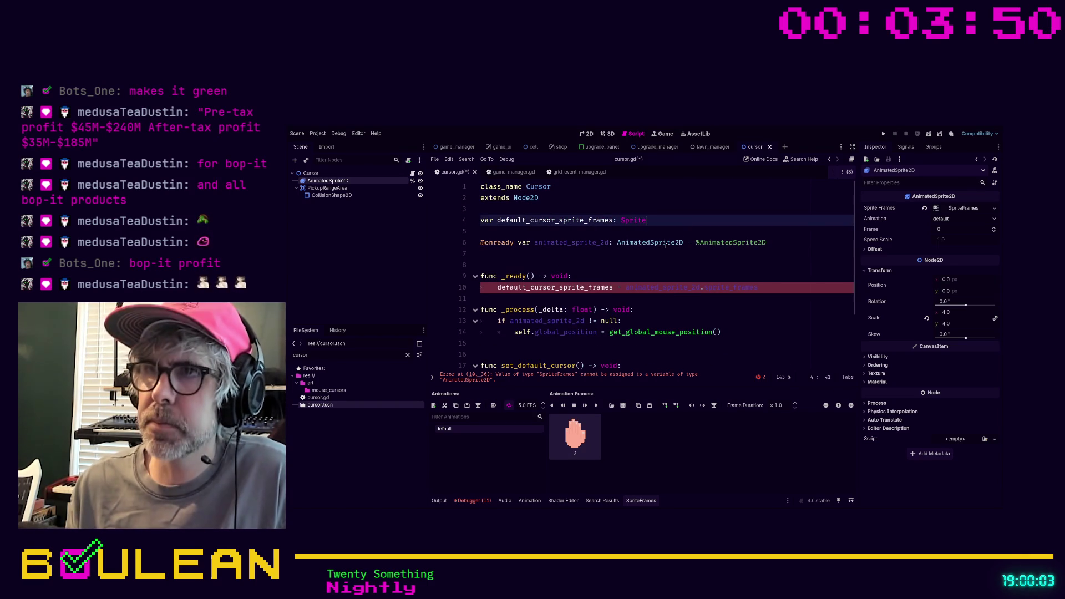
{"action": "type", "text": "F"}
{"action": "key", "text": "Return"}
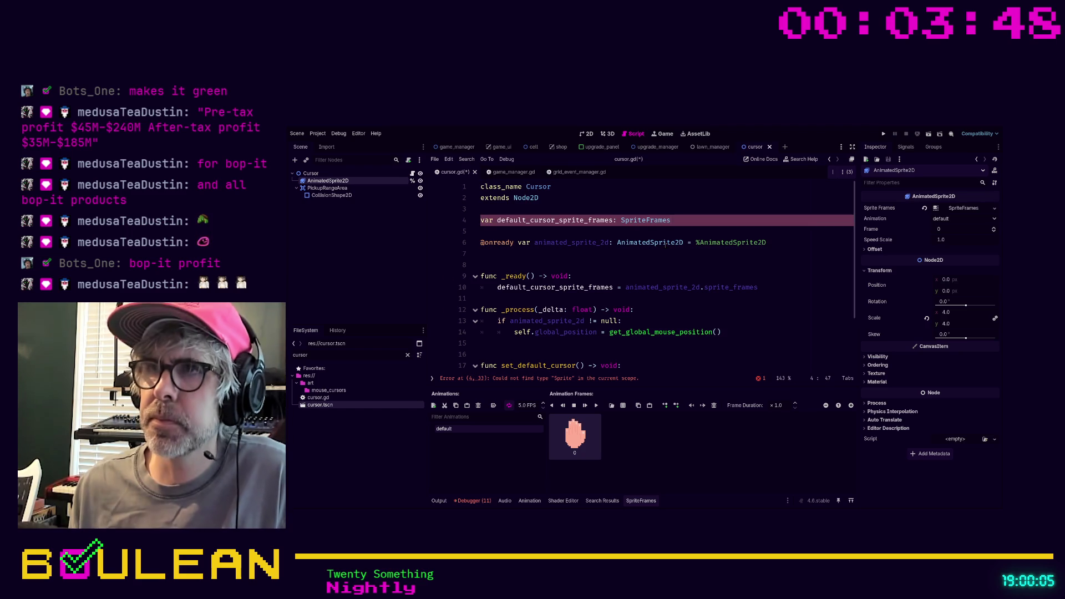
{"action": "scroll", "coordinate": [666, 245], "scroll_direction": "down", "scroll_amount": 3}
- Save cursor.gd with Ctrl+S
{"action": "left_click", "coordinate": [694, 327]}
{"action": "key", "text": "ctrl+s"}
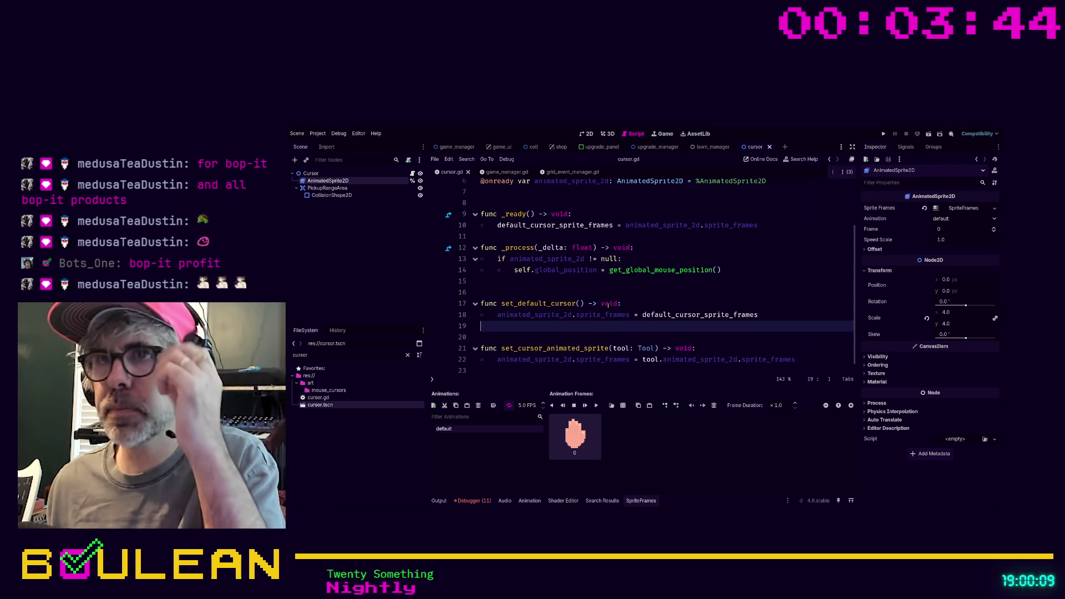
{"action": "scroll", "coordinate": [608, 305], "scroll_direction": "up", "scroll_amount": 1}
{"action": "left_click", "coordinate": [647, 315]}
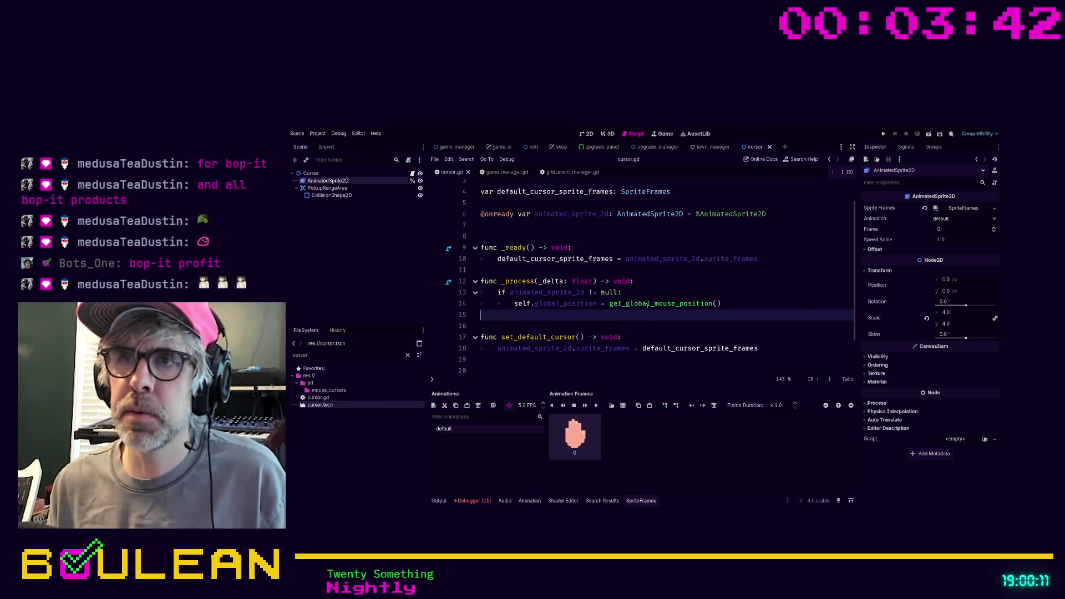
{"action": "key", "text": "Up"}
{"action": "key", "text": "Down"}
- Try an 'if game' condition above the null check, then delete it and the blank line
{"action": "key", "text": "Up"}
{"action": "key", "text": "Up"}
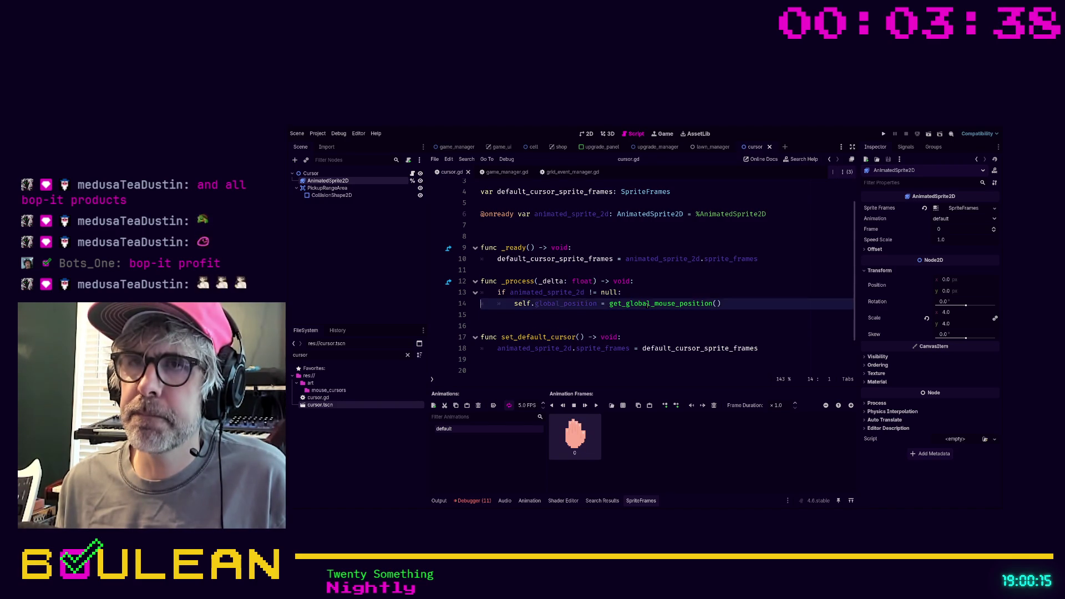
{"action": "key", "text": "Return"}
{"action": "key", "text": "Up"}
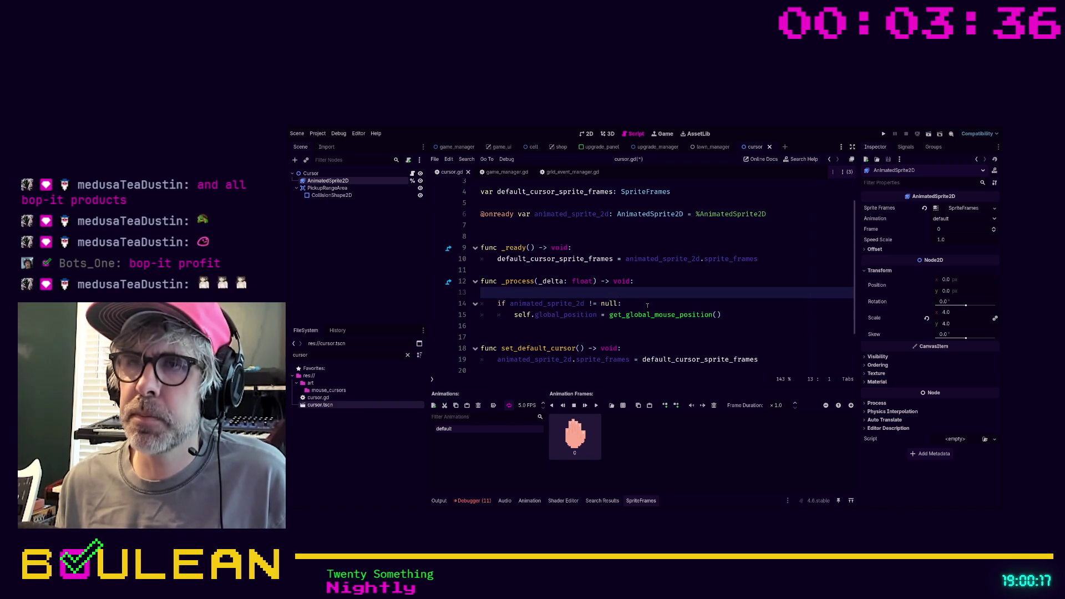
{"action": "key", "text": "Tab"}
{"action": "type", "text": "if g"}
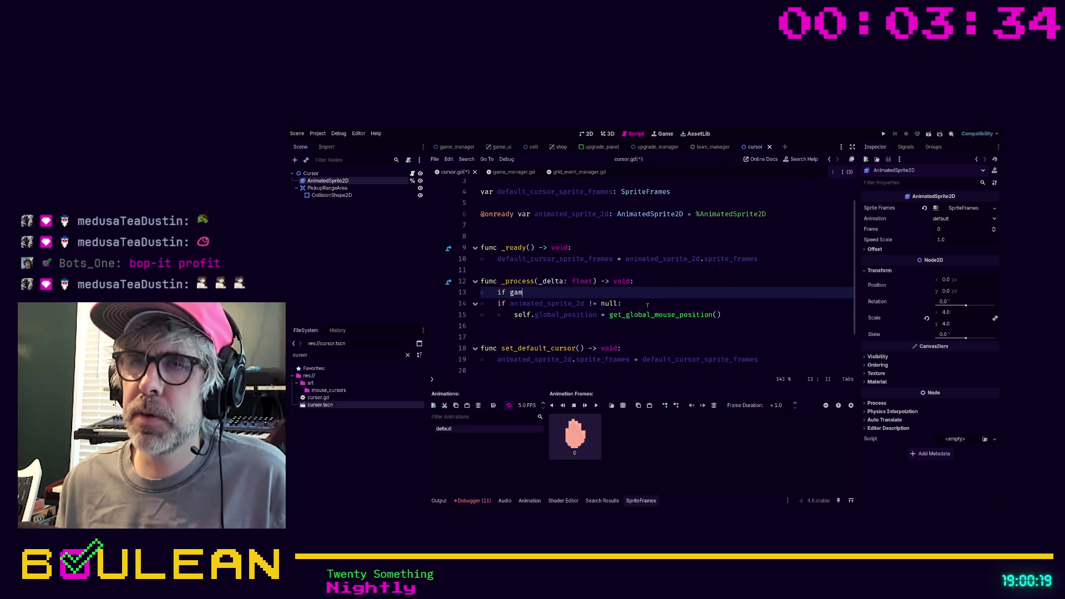
{"action": "key", "text": "BackSpace"}
{"action": "key", "text": "BackSpace"}
{"action": "type", "text": "ame"}
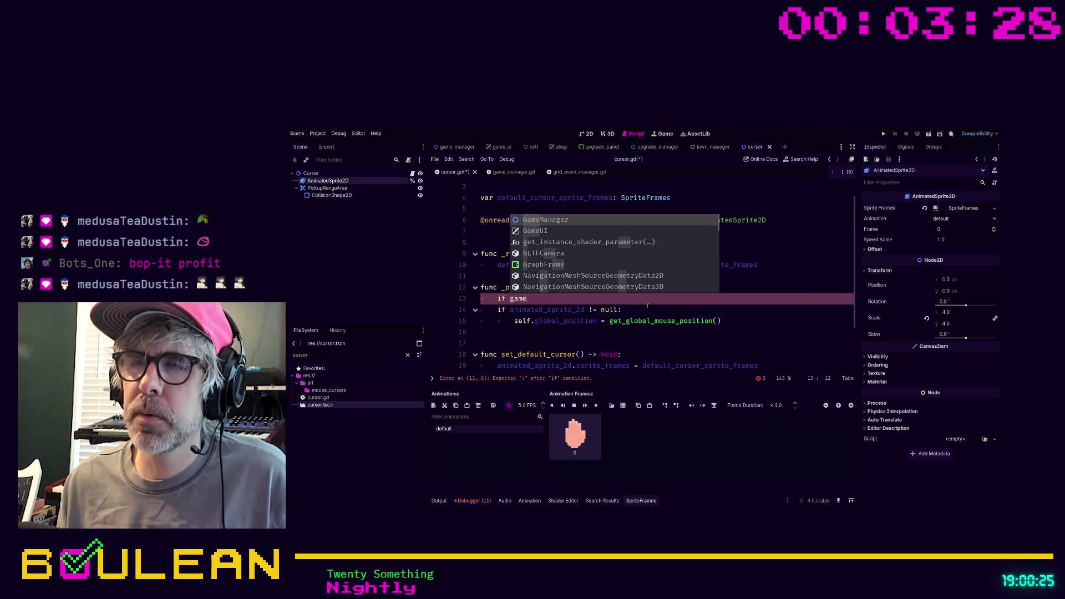
{"action": "key", "text": "BackSpace"}
{"action": "key", "text": "BackSpace"}
{"action": "key", "text": "BackSpace"}
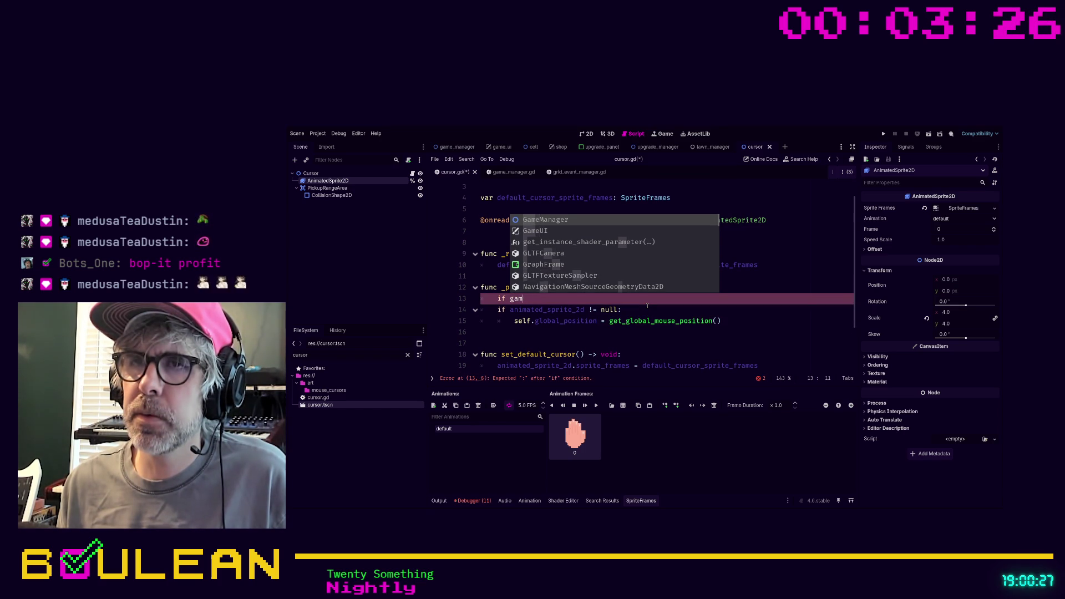
{"action": "key", "text": "BackSpace"}
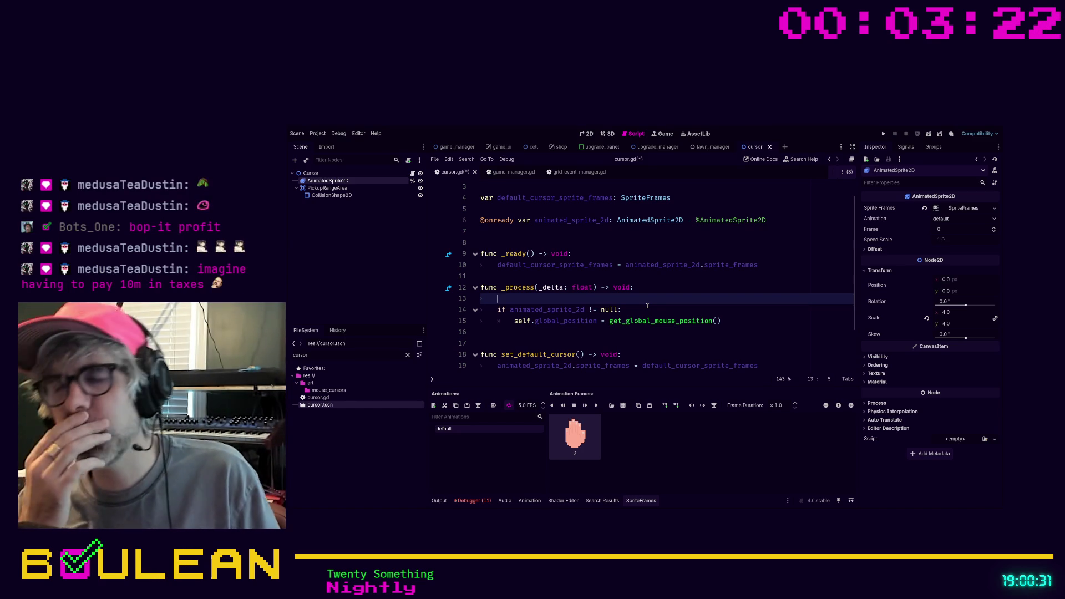
{"action": "key", "text": "BackSpace"}
{"action": "key", "text": "BackSpace"}
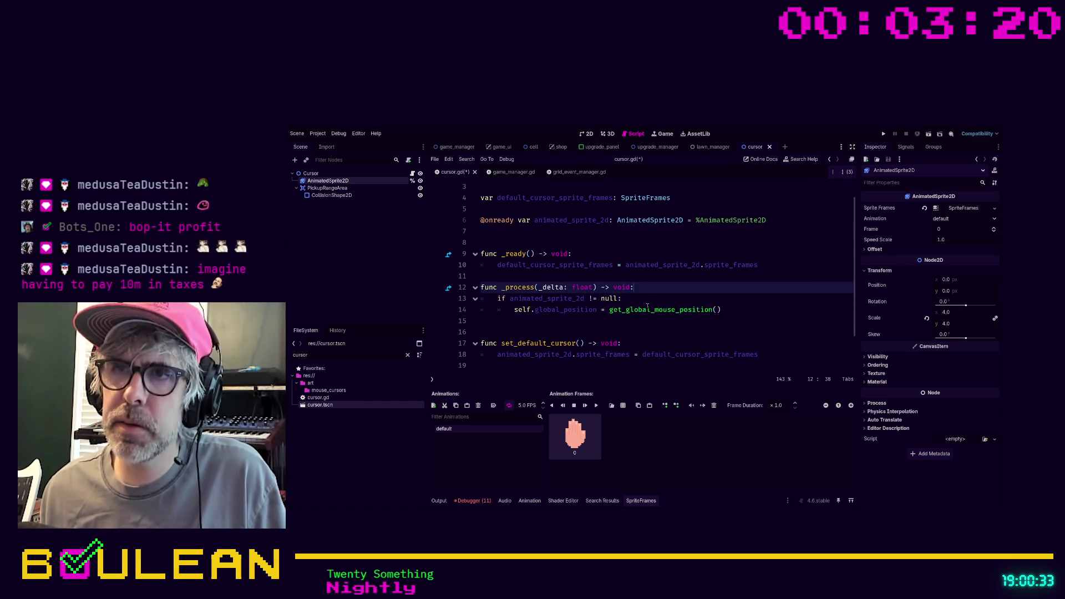
- Save cursor.gd again and switch to the game_manager scene
{"action": "left_click", "coordinate": [661, 332]}
{"action": "key", "text": "ctrl+s"}
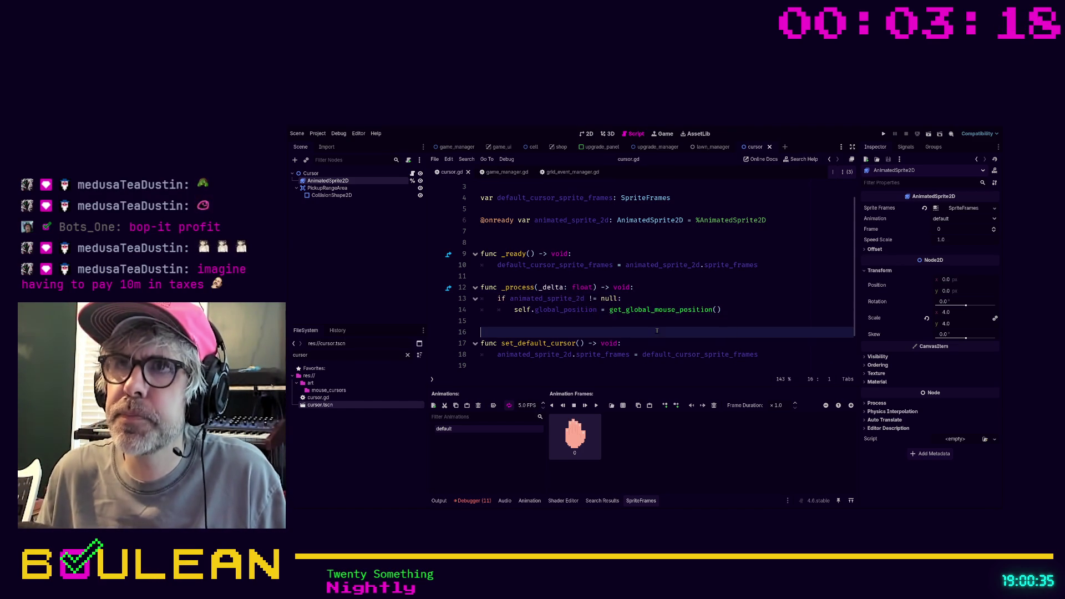
{"action": "left_click", "coordinate": [457, 146]}
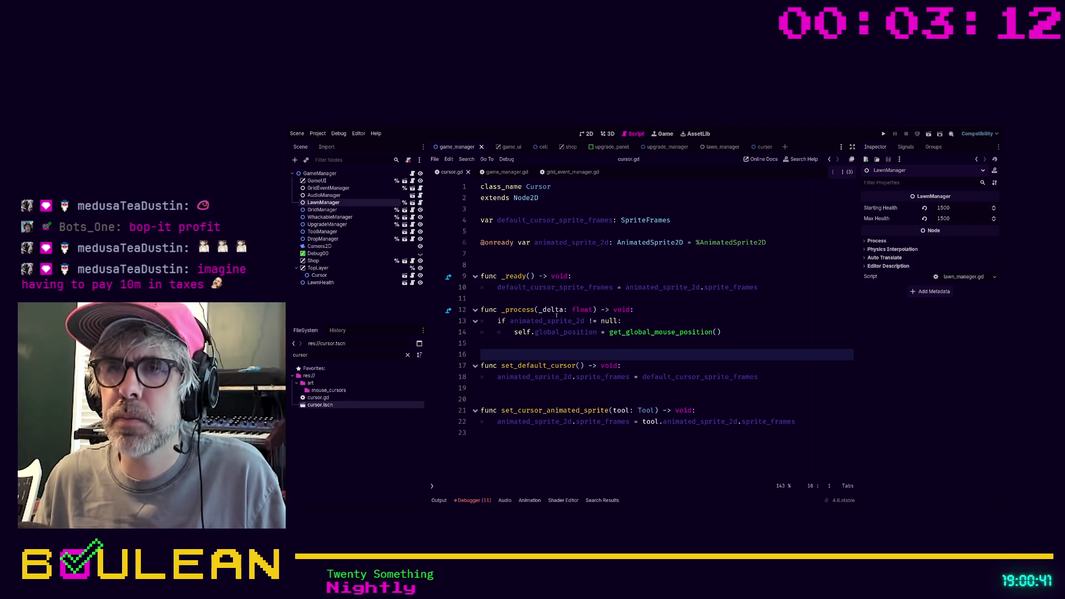
{"action": "left_click", "coordinate": [519, 342]}
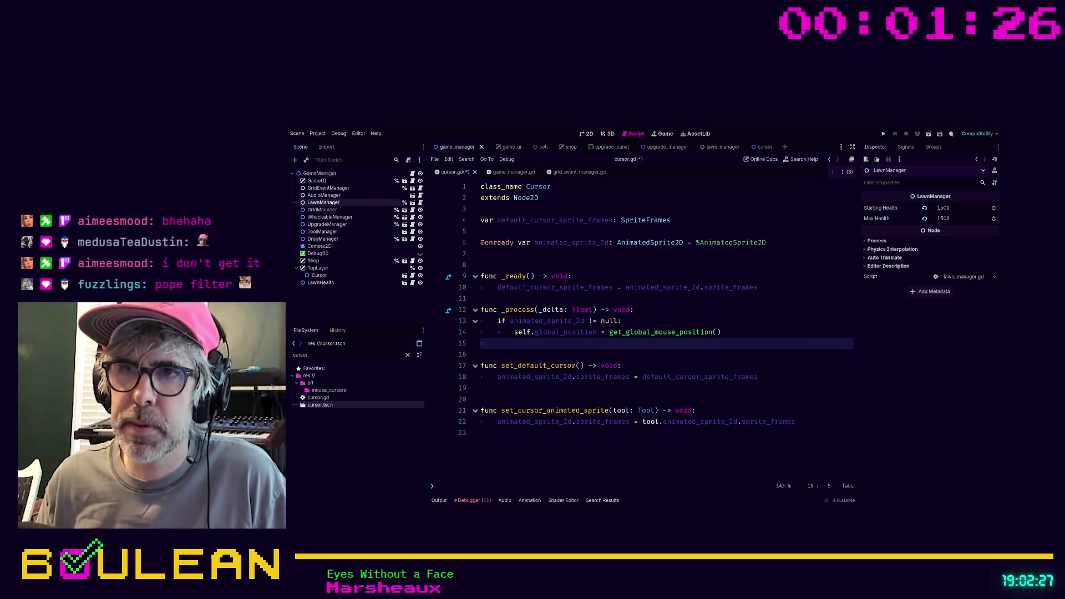
{"action": "left_click", "coordinate": [516, 353]}
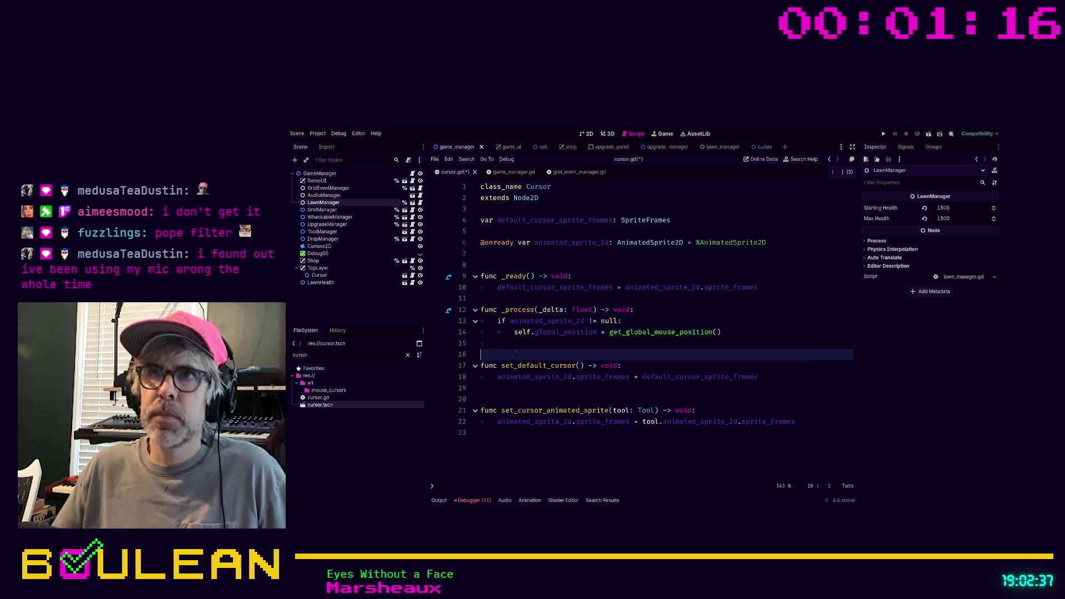
{"action": "left_click", "coordinate": [765, 147]}
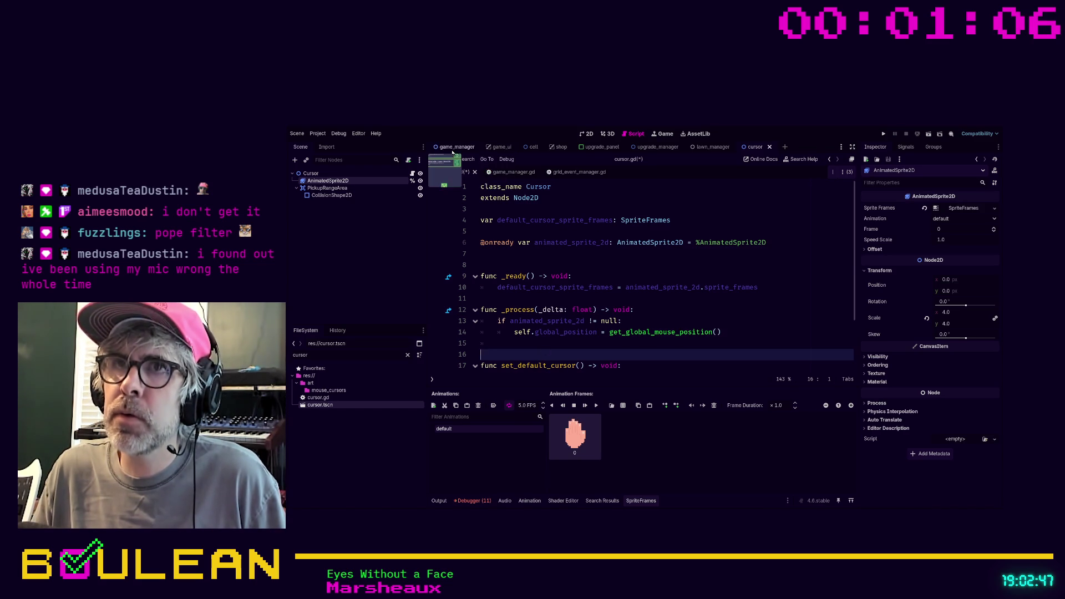
{"action": "left_click", "coordinate": [444, 148]}
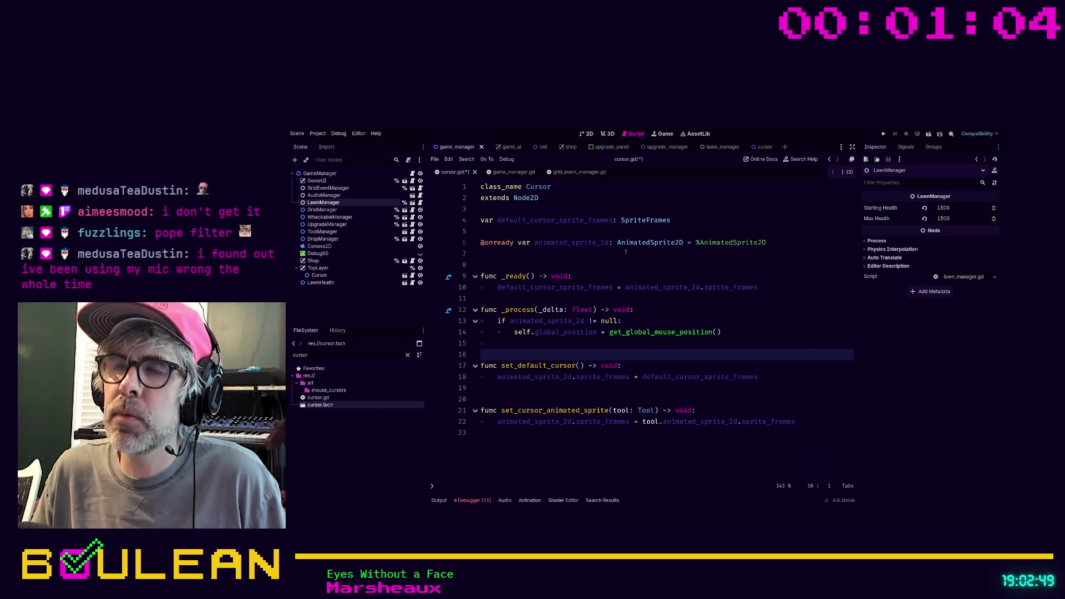
{"action": "left_click", "coordinate": [501, 346]}
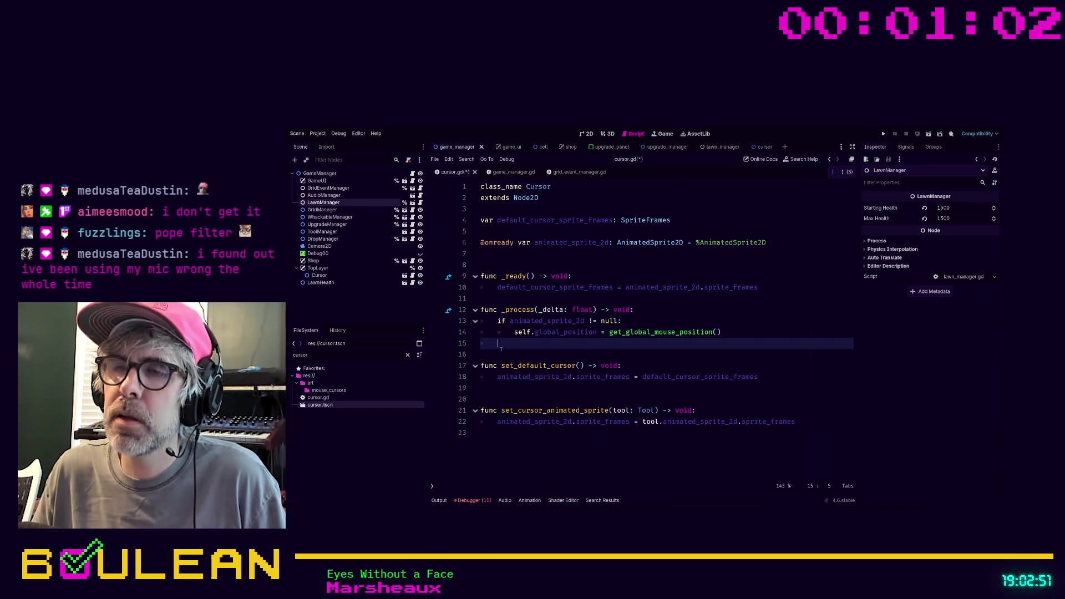
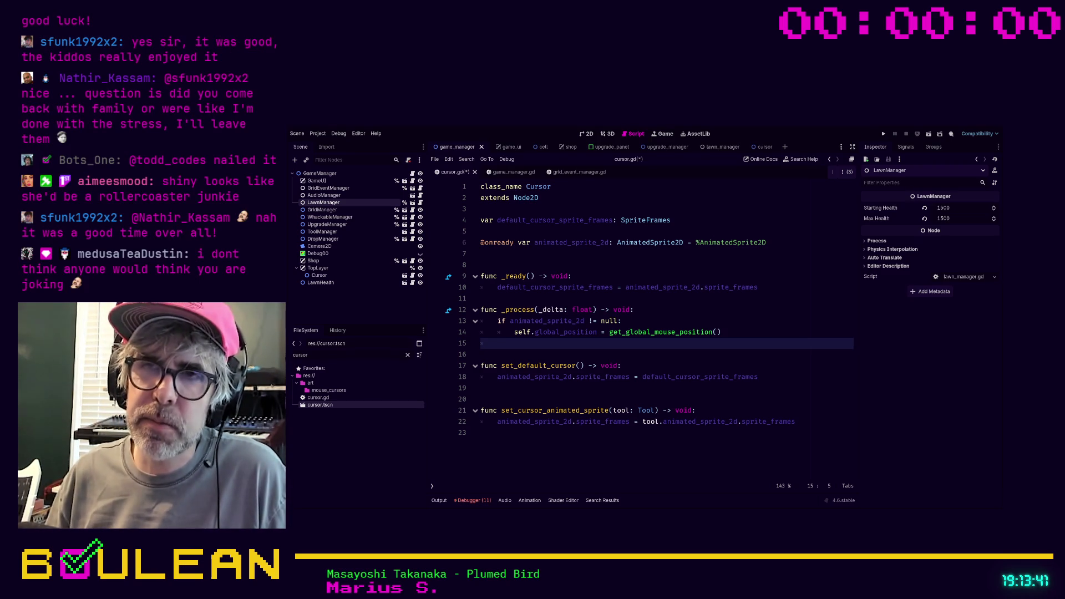
- Delete the leftover indentation on empty line 15 of cursor.gd and save the script
{"action": "key", "text": "shift+Home"}
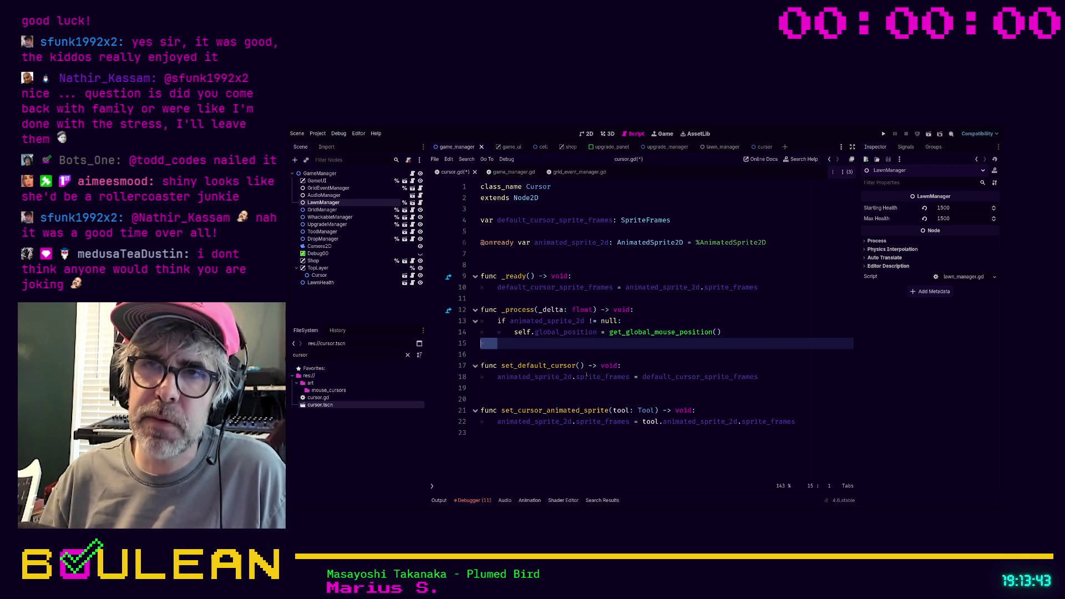
{"action": "key", "text": "BackSpace"}
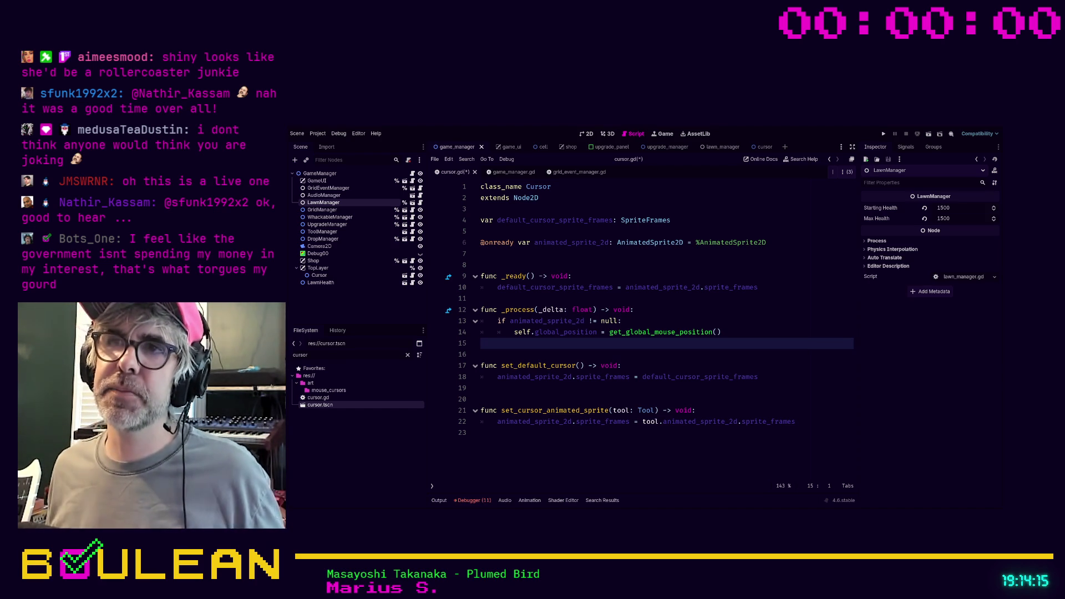
{"action": "left_click", "coordinate": [555, 264]}
{"action": "key", "text": "ctrl+s"}
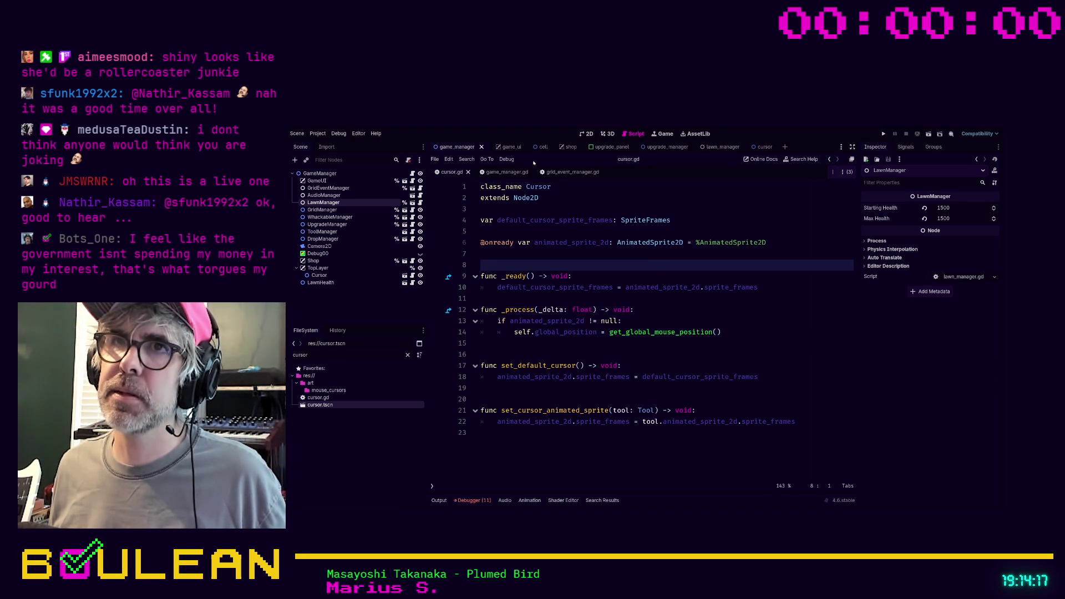
- Switch twice between the SHOP scene in 2D and the cursor.gd script
{"action": "left_click", "coordinate": [637, 208]}
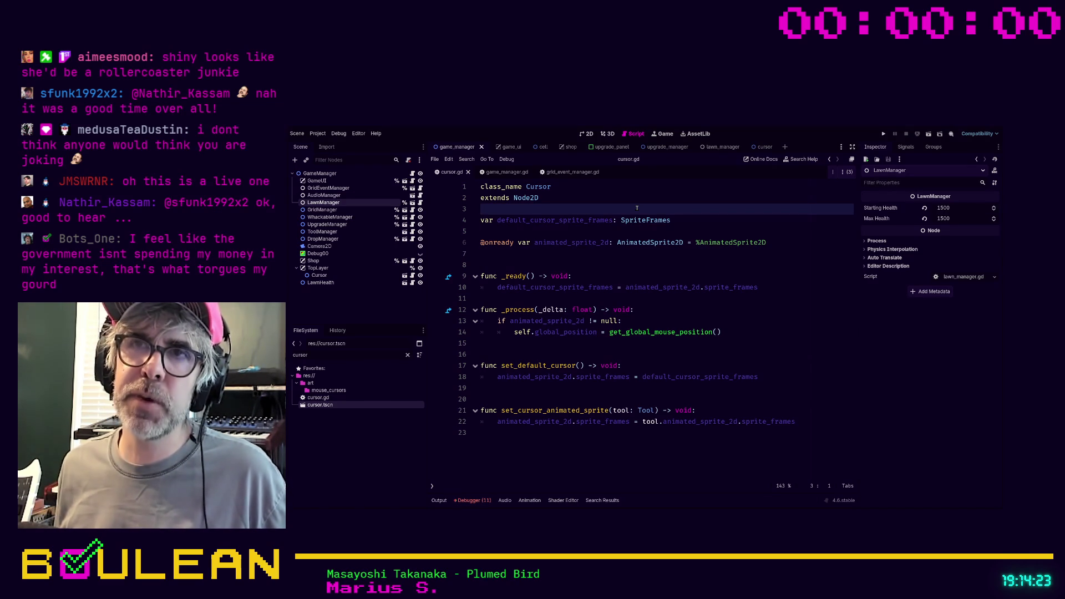
{"action": "left_click", "coordinate": [587, 134]}
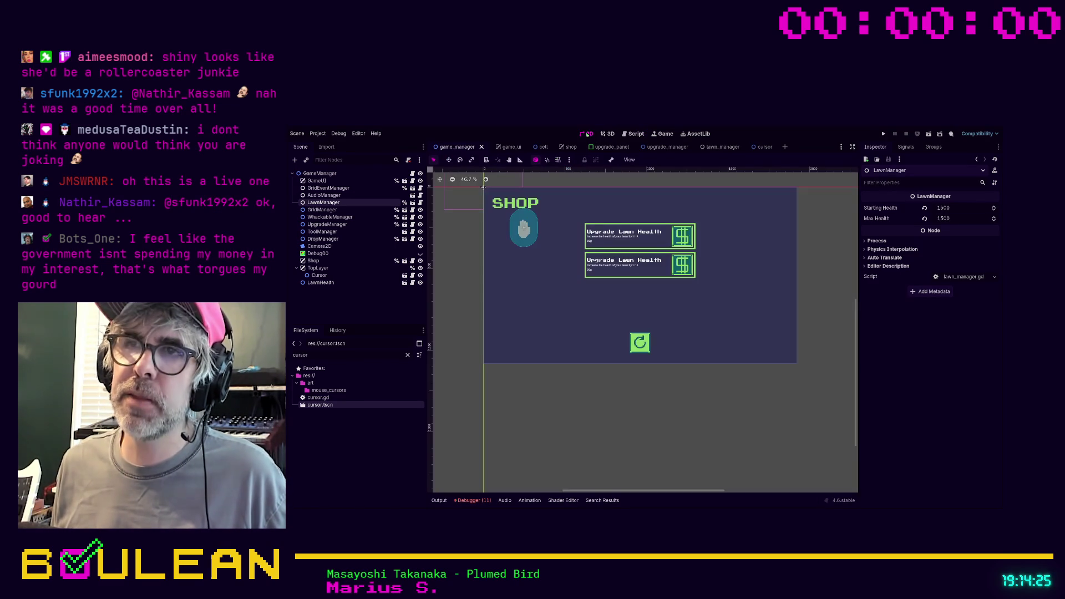
{"action": "left_click", "coordinate": [633, 133]}
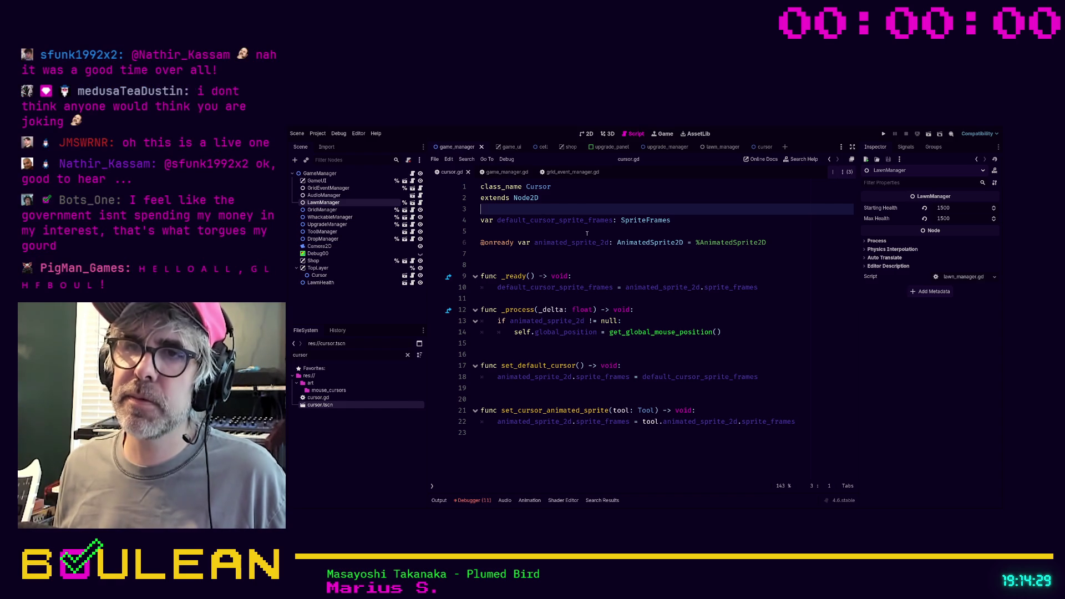
{"action": "left_click", "coordinate": [566, 265]}
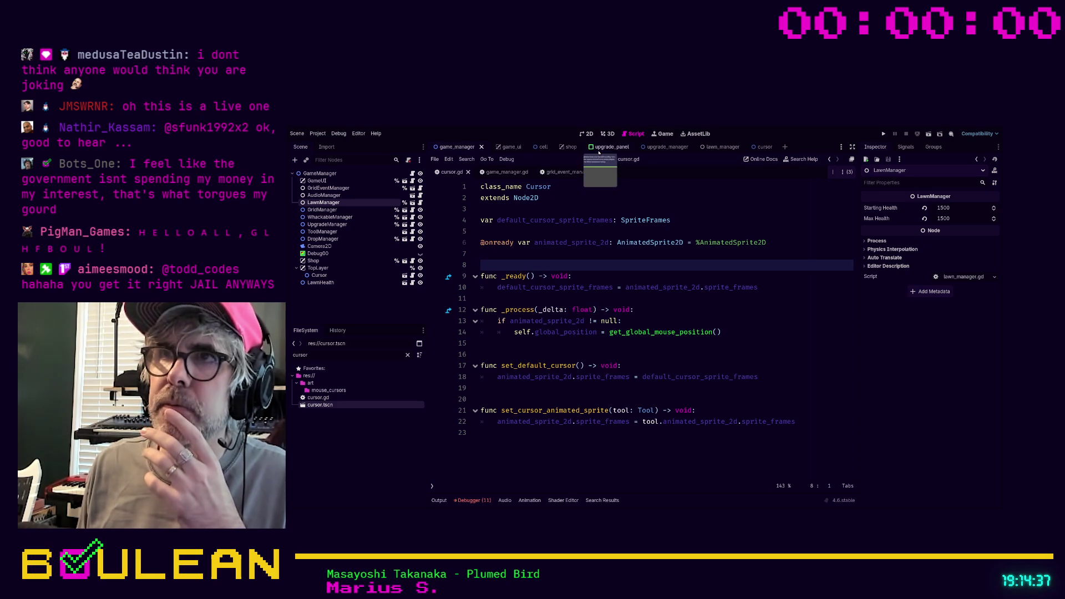
{"action": "left_click", "coordinate": [589, 135]}
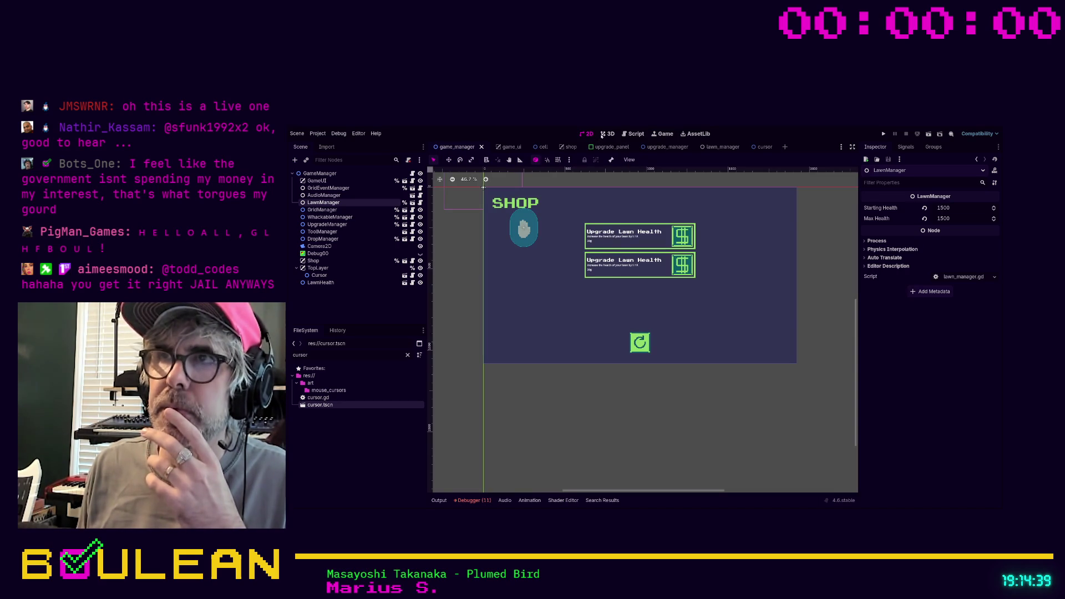
{"action": "left_click", "coordinate": [636, 134]}
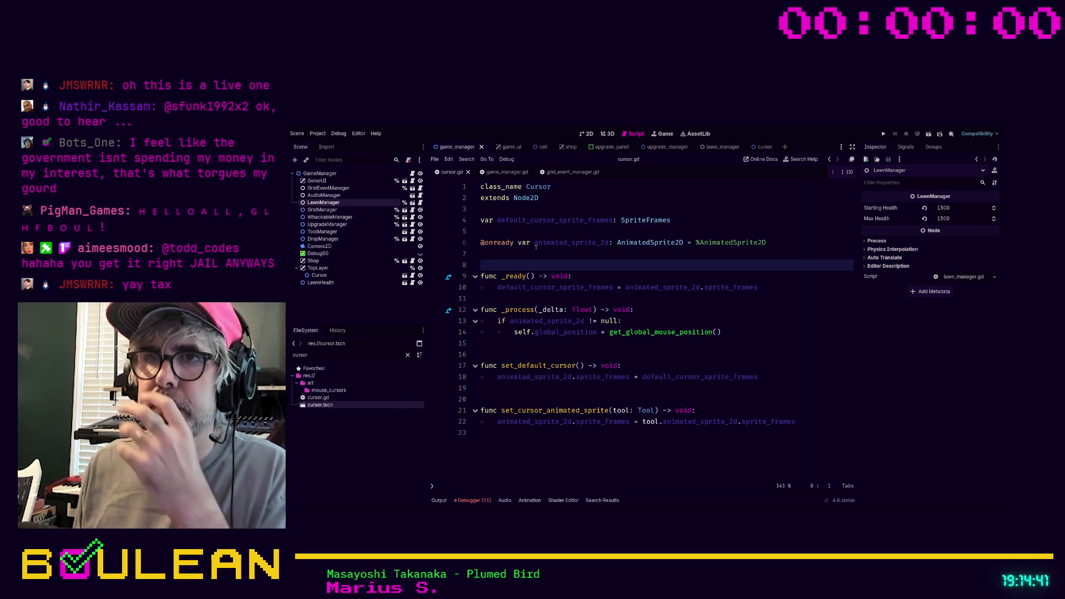
{"action": "left_click", "coordinate": [565, 345]}
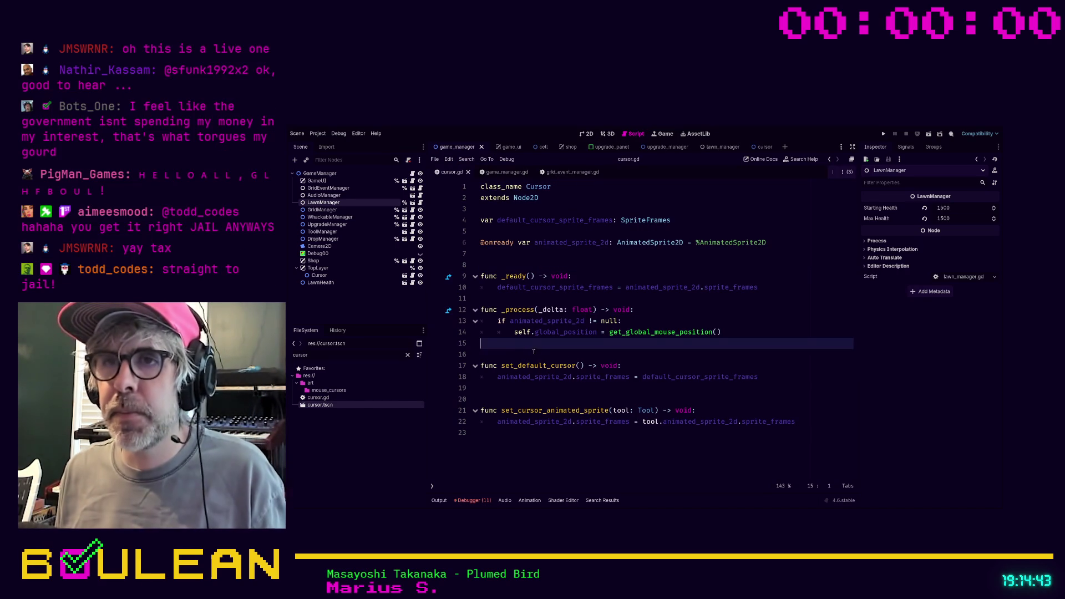
{"action": "type", "text": "if ga"}
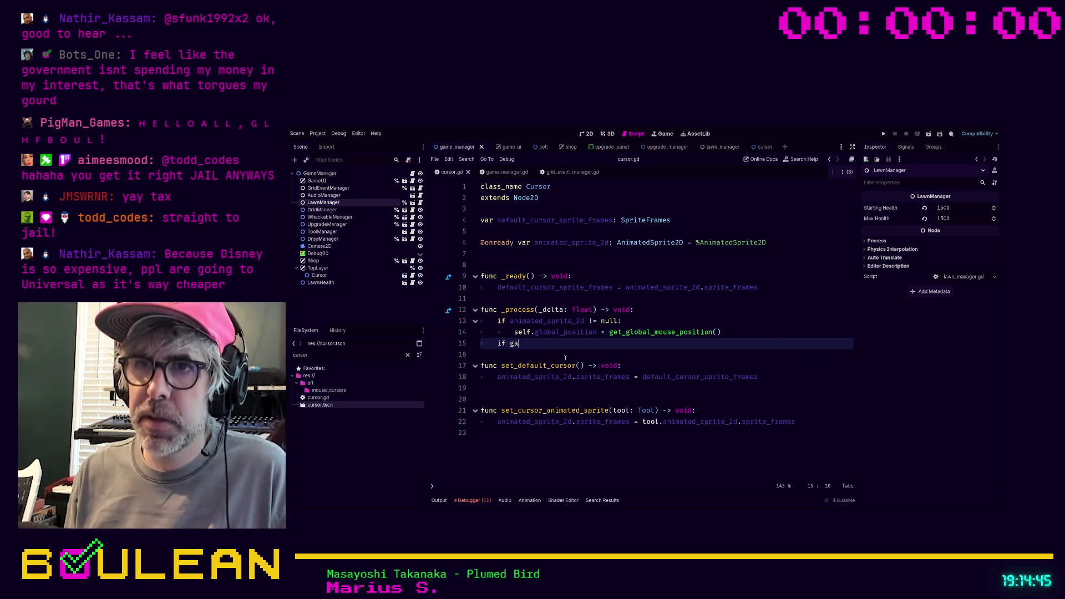
{"action": "type", "text": "me_st"}
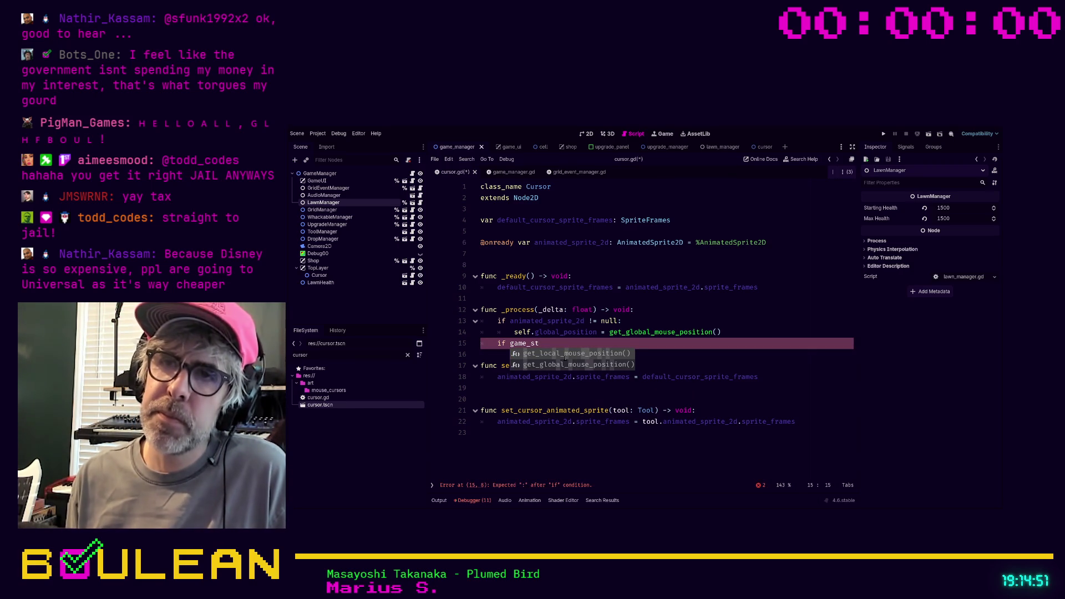
{"action": "key", "text": "shift+Home"}
{"action": "key", "text": "shift+Home"}
{"action": "key", "text": "BackSpace"}
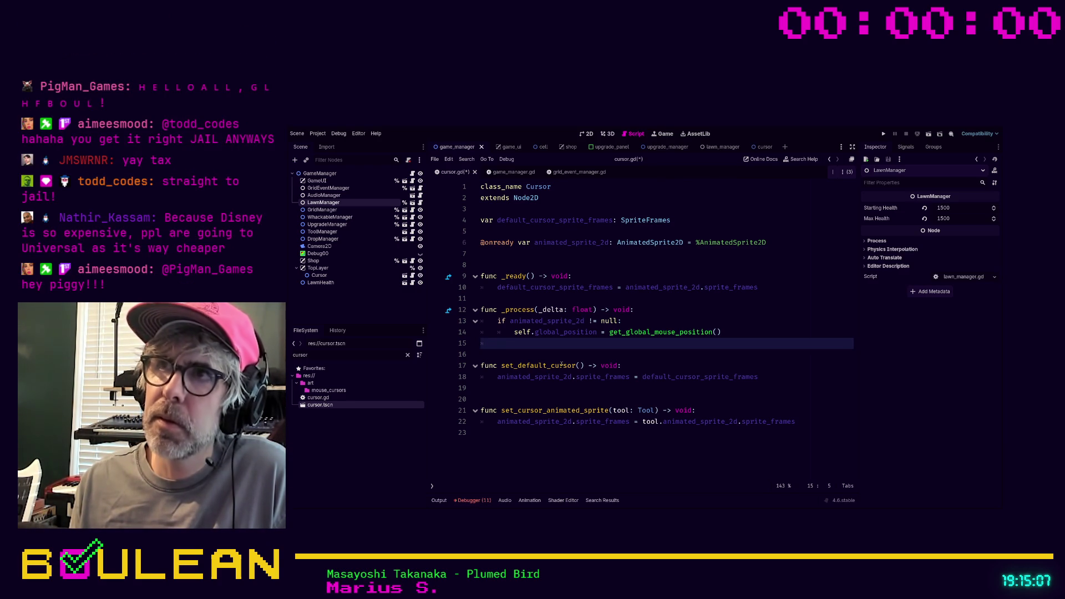
{"action": "key", "text": "ctrl+s"}
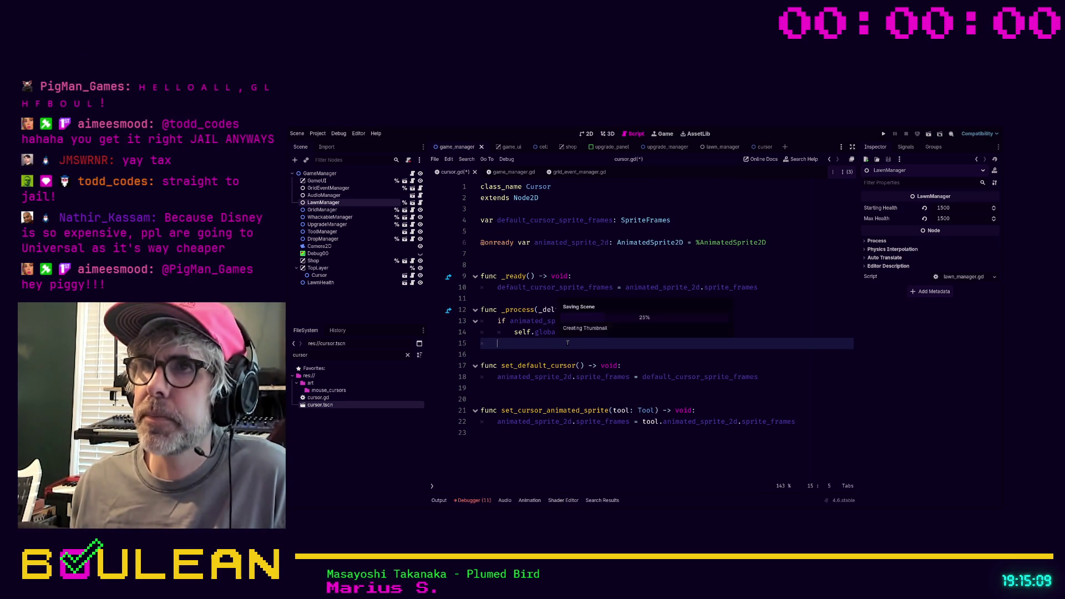
- Open game_manager.gd and add blank lines below the _input function
{"action": "left_click", "coordinate": [504, 172]}
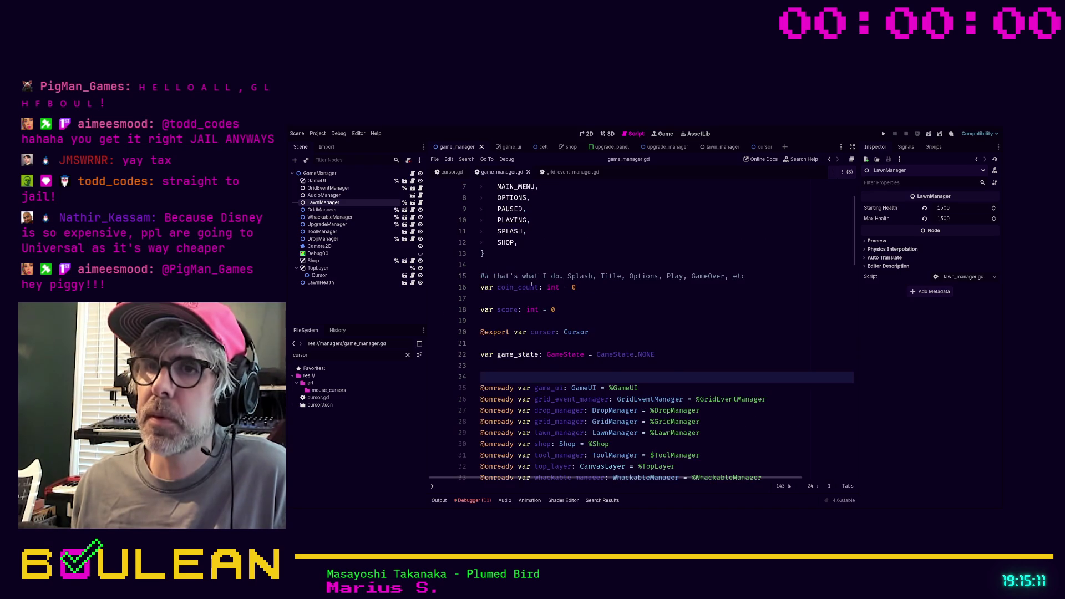
{"action": "scroll", "coordinate": [540, 298], "scroll_direction": "down", "scroll_amount": 5}
{"action": "scroll", "coordinate": [541, 299], "scroll_direction": "down", "scroll_amount": 2}
{"action": "left_click", "coordinate": [549, 399]}
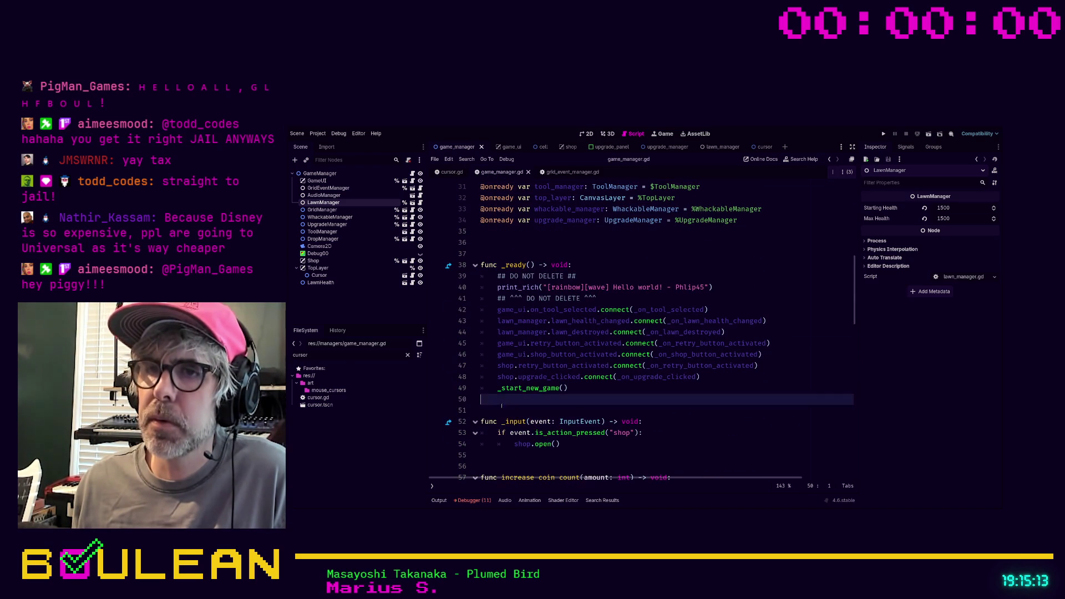
{"action": "scroll", "coordinate": [613, 448], "scroll_direction": "down", "scroll_amount": 1}
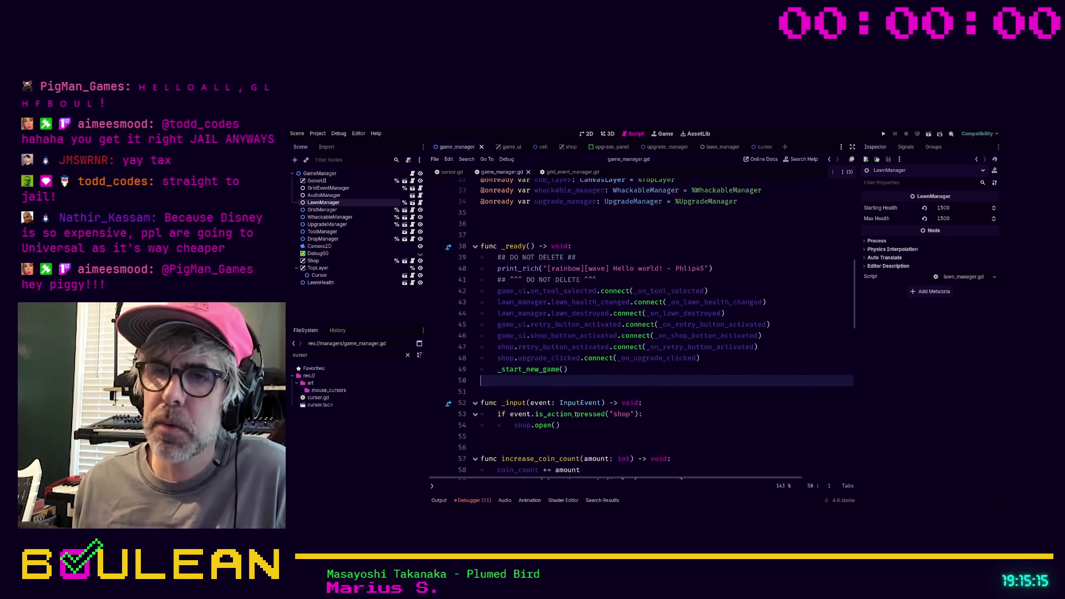
{"action": "left_click", "coordinate": [547, 431]}
{"action": "key", "text": "Return"}
{"action": "key", "text": "Return"}
{"action": "key", "text": "Return"}
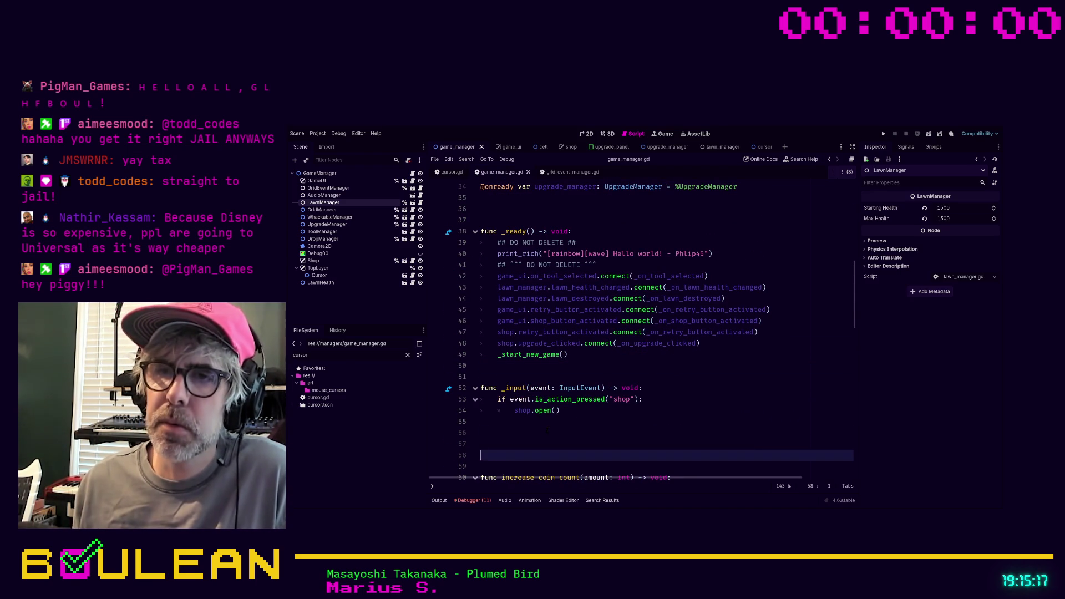
{"action": "key", "text": "Up"}
{"action": "key", "text": "Up"}
- Type a first _process declaration, then erase it to leave line 57 clear
{"action": "type", "text": "func _process("}
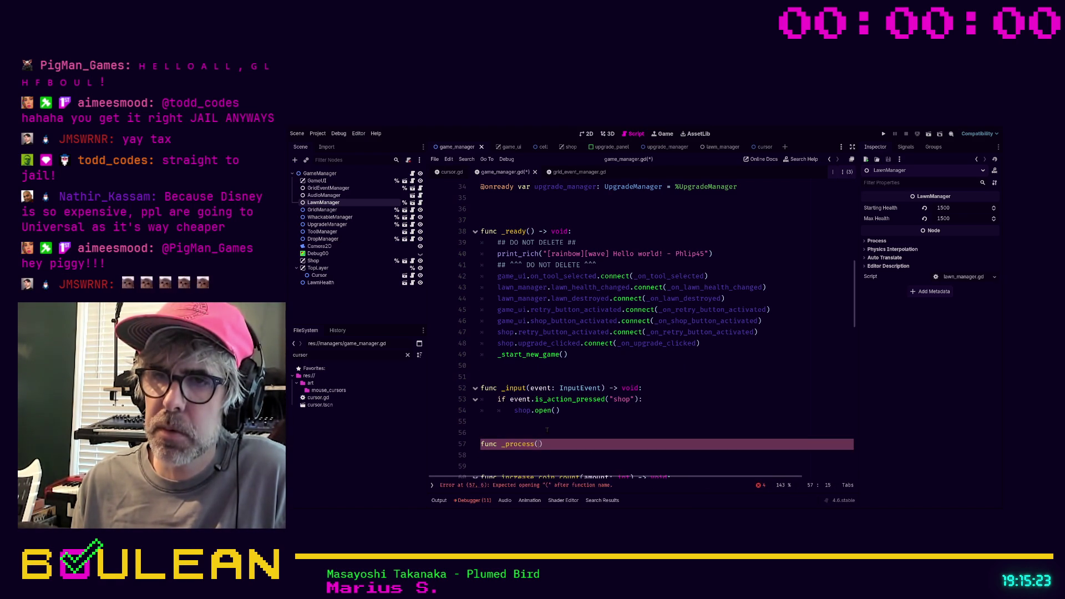
{"action": "key", "text": "BackSpace"}
{"action": "key", "text": "BackSpace"}
{"action": "key", "text": "BackSpace"}
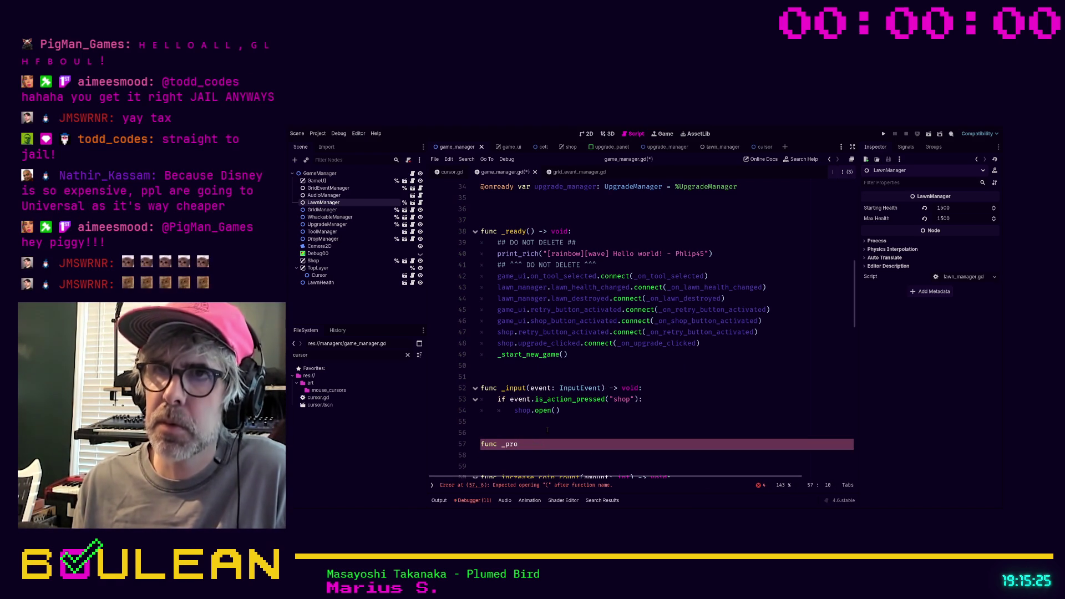
{"action": "scroll", "coordinate": [547, 430], "scroll_direction": "down", "scroll_amount": 2}
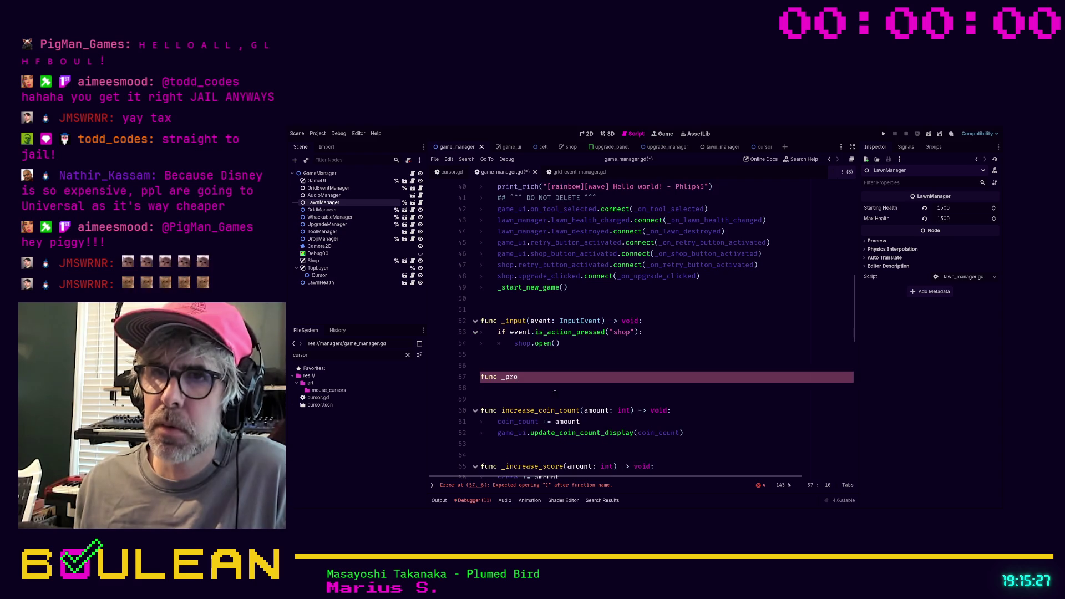
{"action": "key", "text": "Down"}
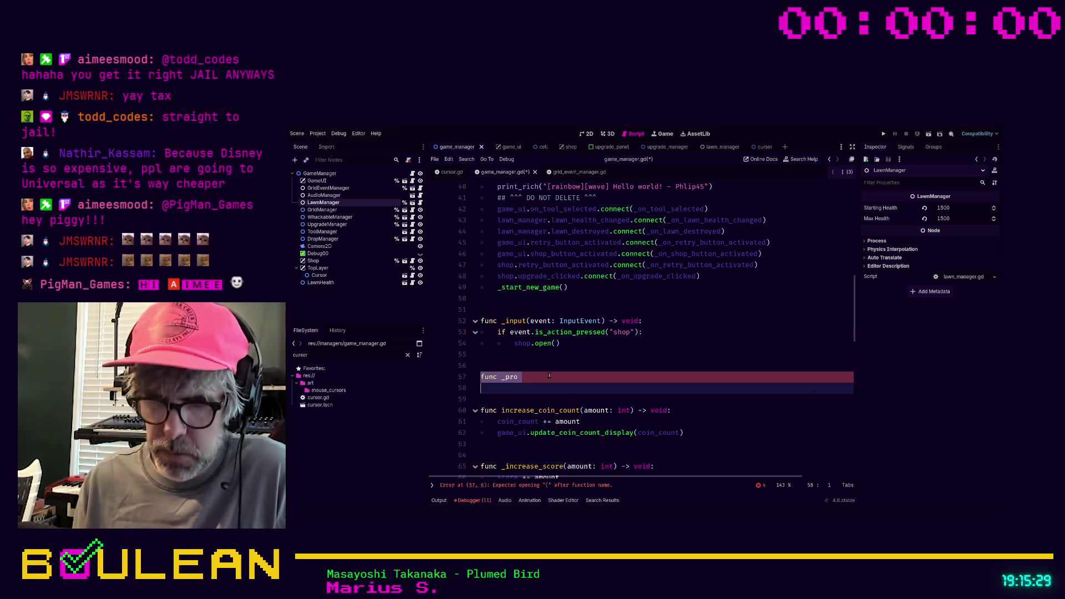
{"action": "key", "text": "BackSpace"}
{"action": "key", "text": "BackSpace"}
{"action": "key", "text": "BackSpace"}
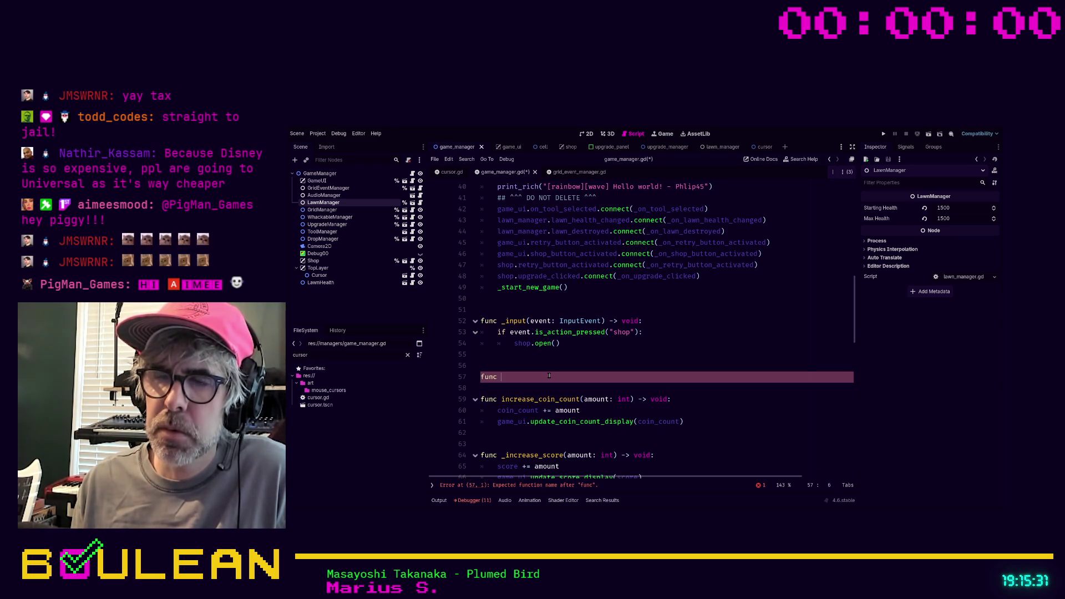
{"action": "key", "text": "BackSpace"}
{"action": "key", "text": "BackSpace"}
{"action": "key", "text": "BackSpace"}
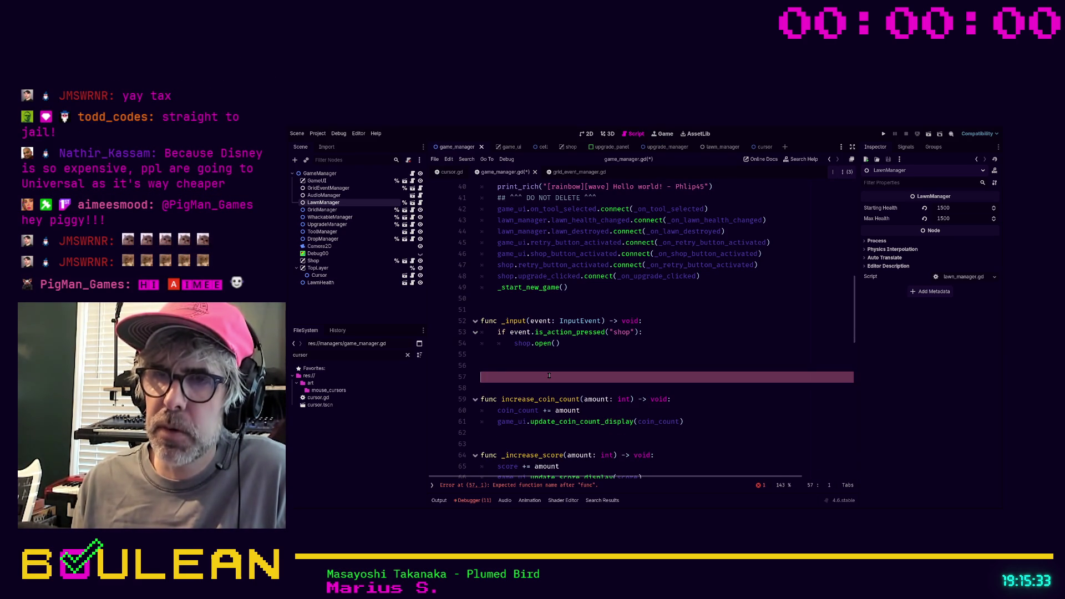
{"action": "key", "text": "Return"}
{"action": "key", "text": "Up"}
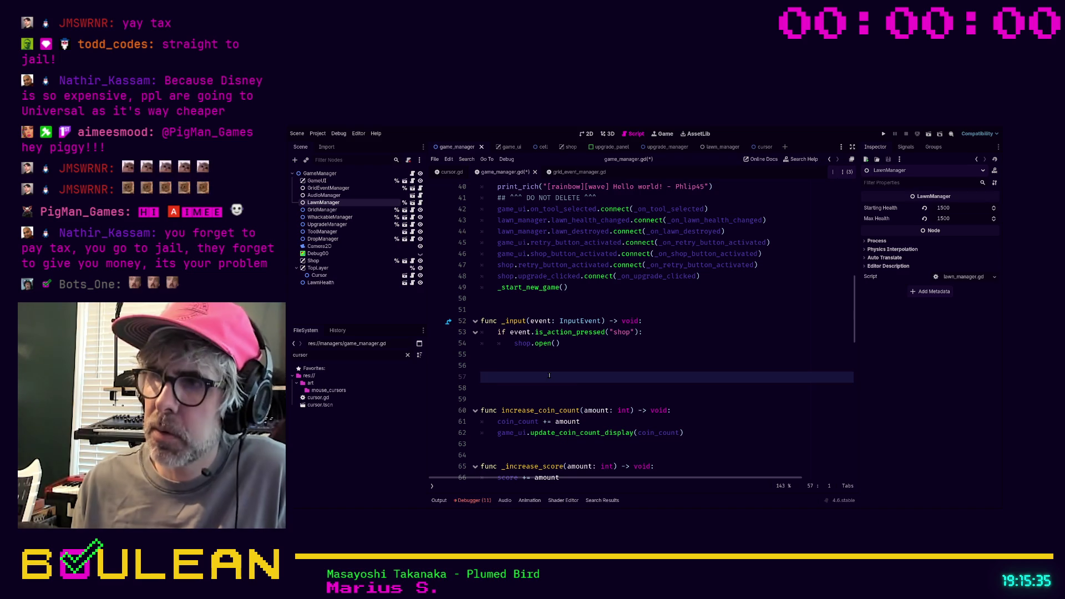
- Declare func _process(delta: float) via autocomplete and begin 'if game_state' in its body
{"action": "type", "text": "func _"}
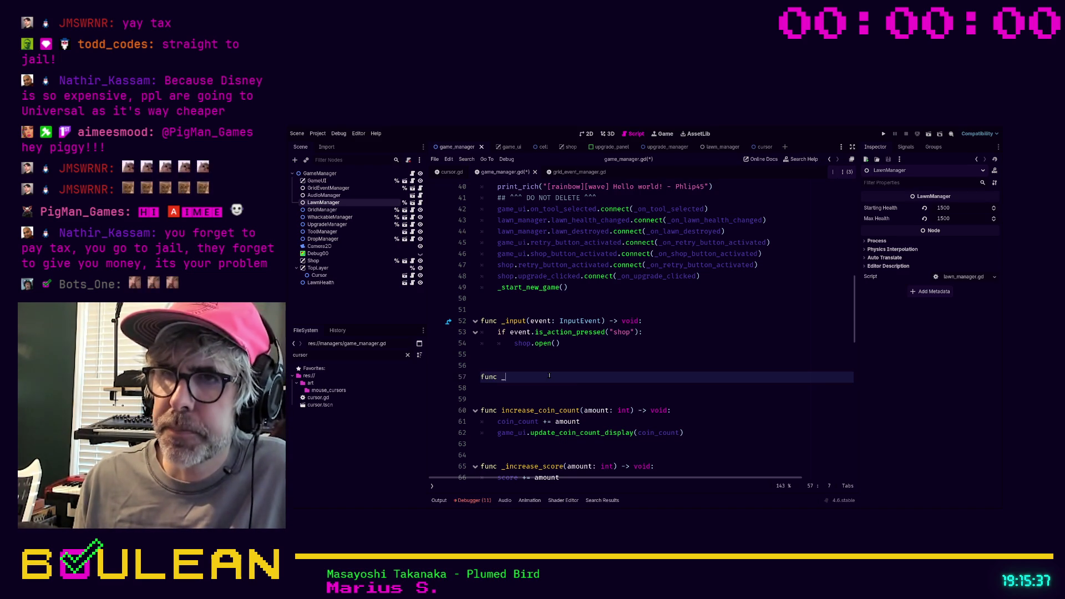
{"action": "type", "text": "pro"}
{"action": "key", "text": "Return"}
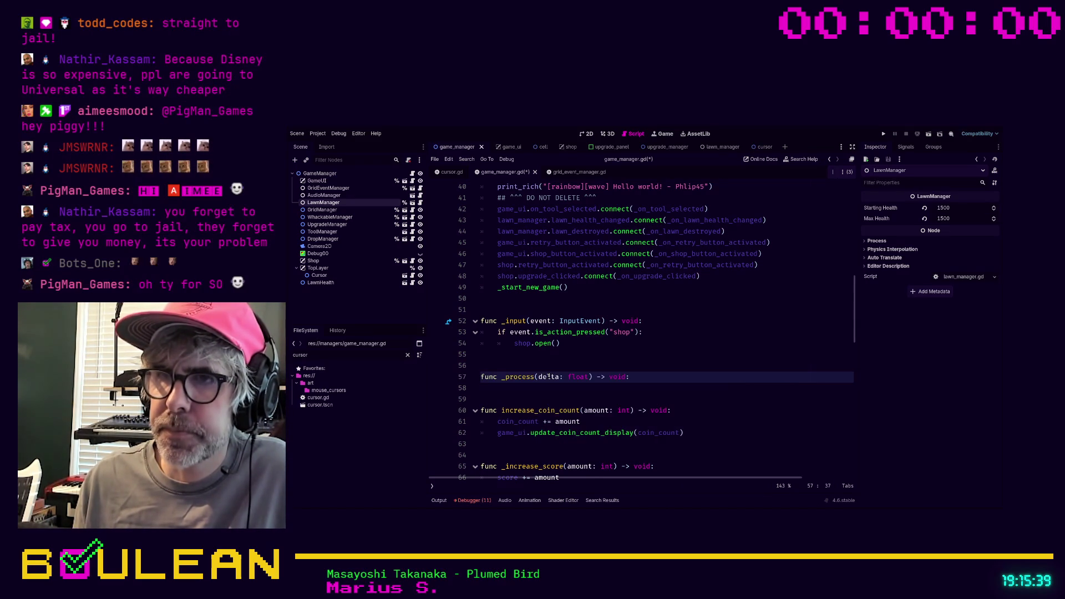
{"action": "key", "text": "Return"}
{"action": "type", "text": "if game"}
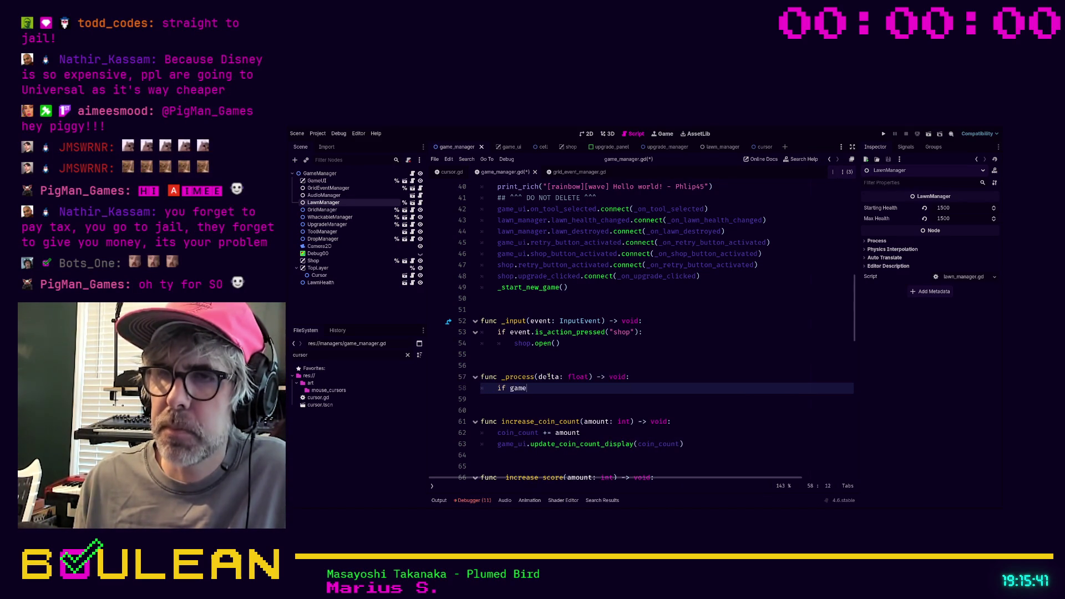
{"action": "type", "text": "_state"}
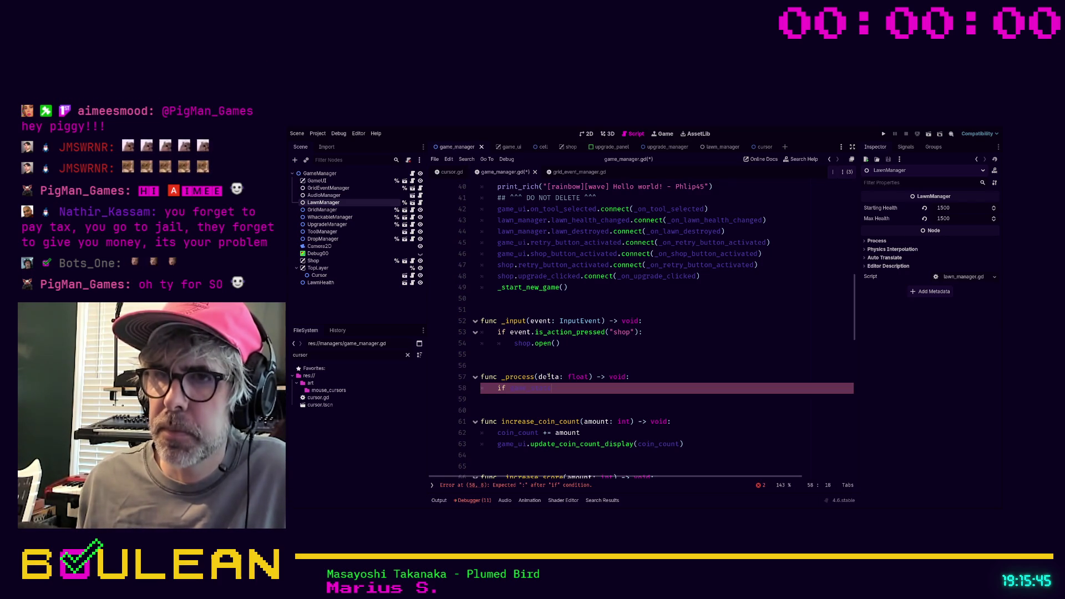
- Finish the condition as 'if game_state == GameState.SHOP:' and clear the stray 'top_' text beneath it
{"action": "scroll", "coordinate": [549, 377], "scroll_direction": "up", "scroll_amount": 10}
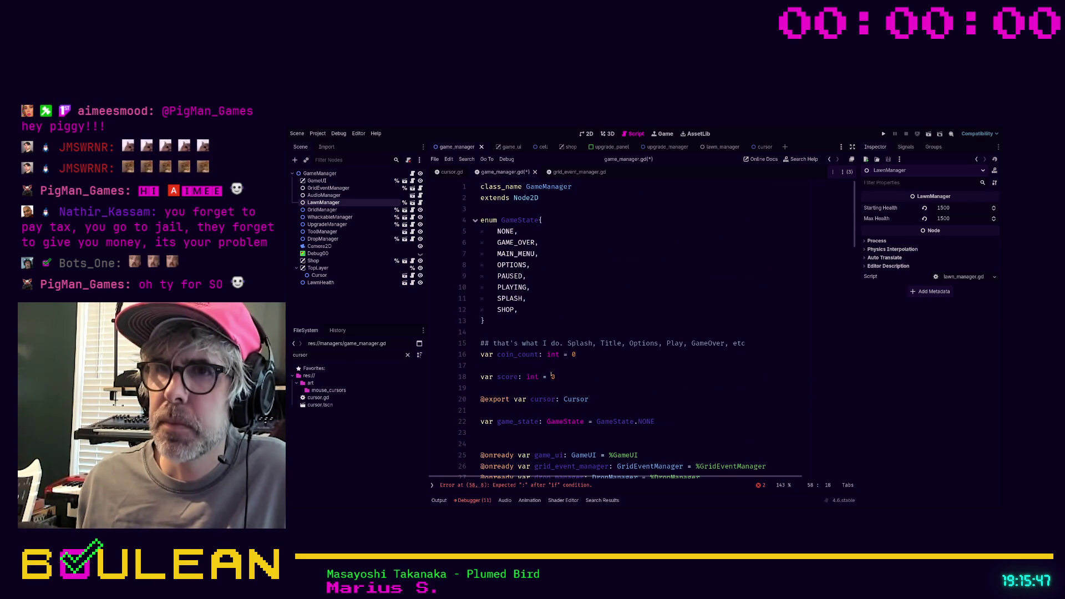
{"action": "scroll", "coordinate": [582, 345], "scroll_direction": "down", "scroll_amount": 5}
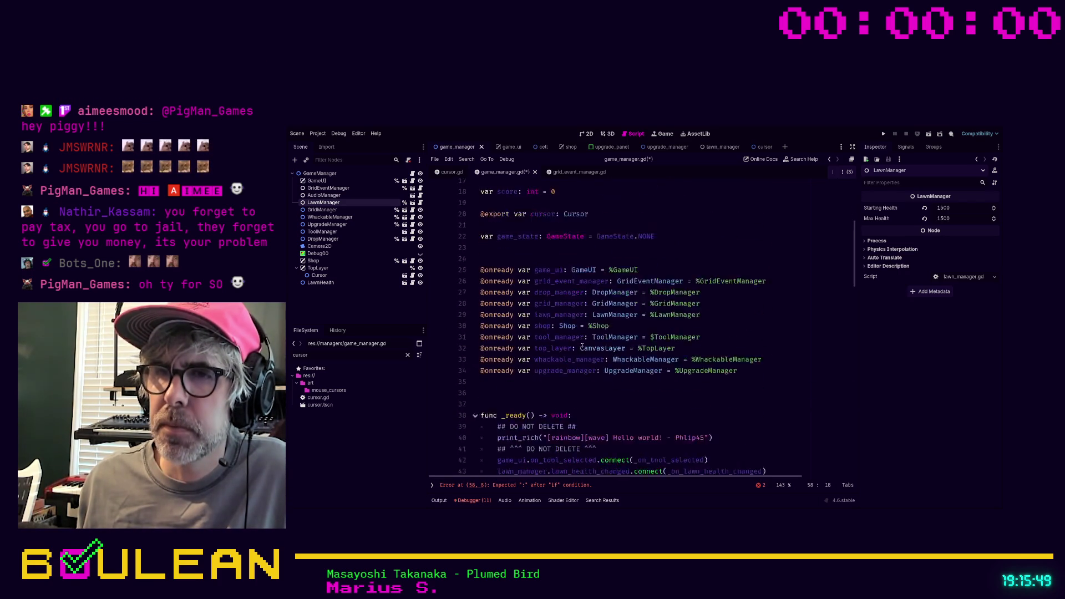
{"action": "scroll", "coordinate": [521, 293], "scroll_direction": "down", "scroll_amount": 10}
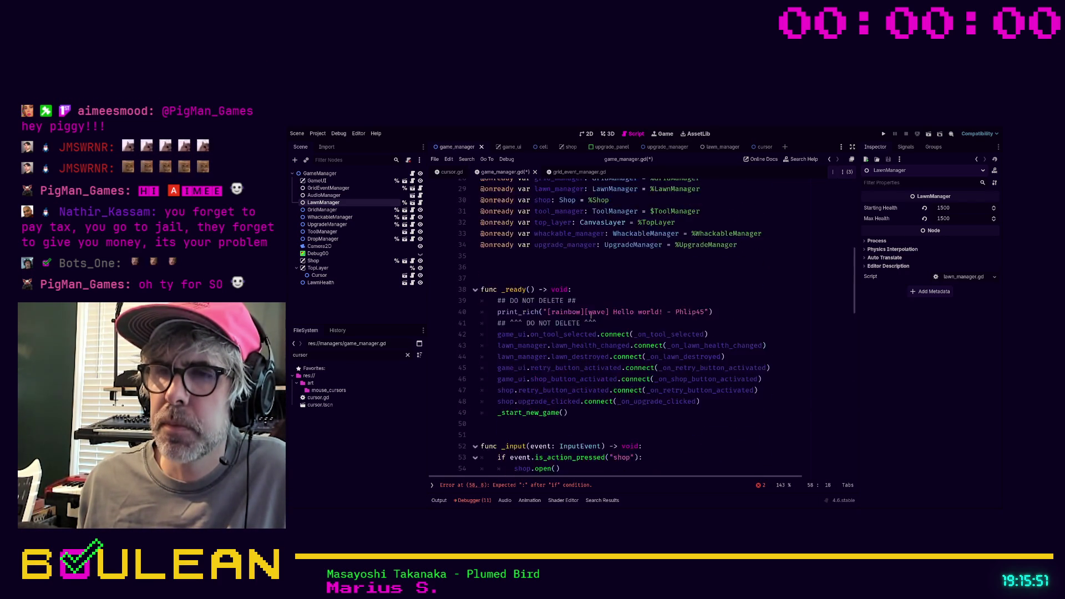
{"action": "type", "text": "== Game"}
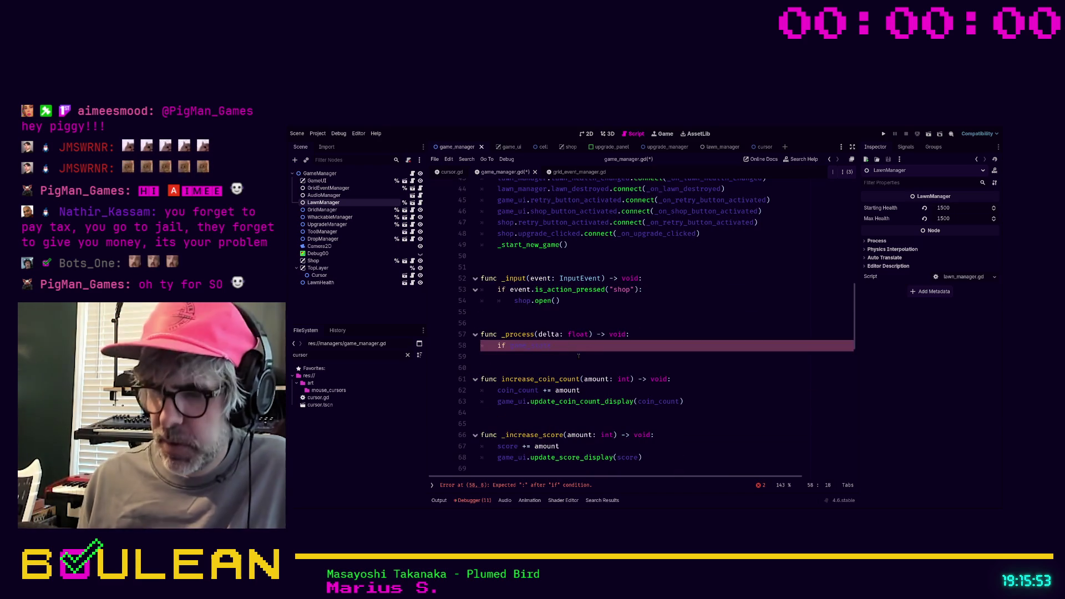
{"action": "type", "text": "State."}
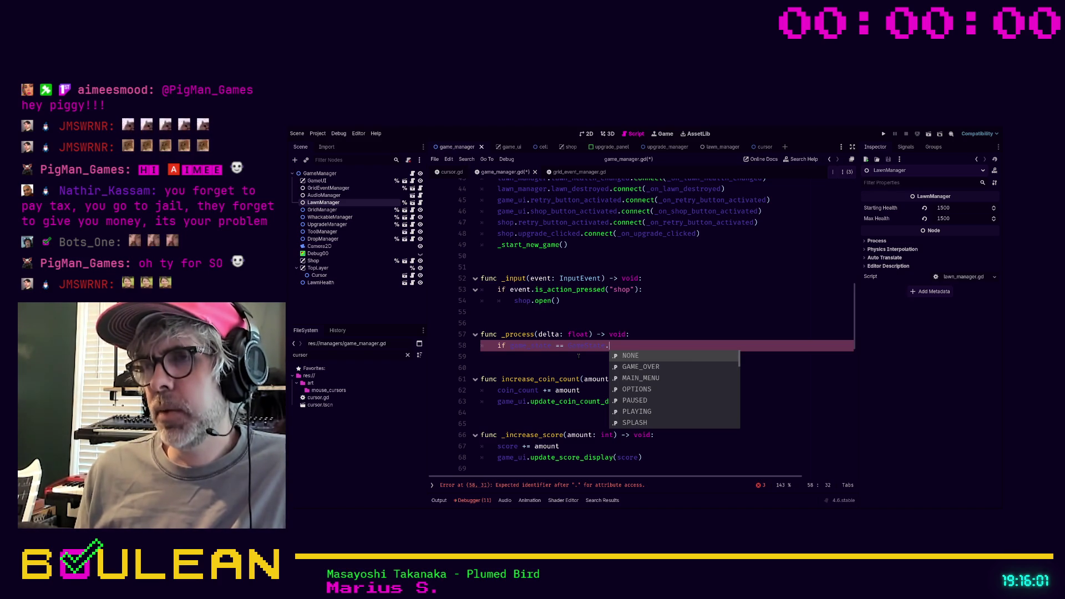
{"action": "type", "text": "S"}
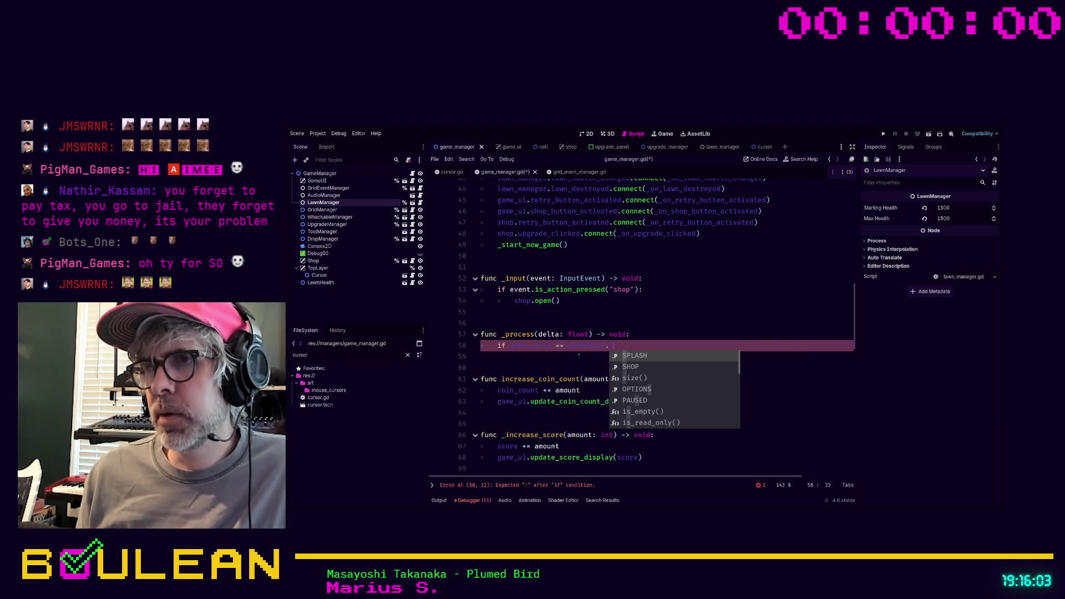
{"action": "type", "text": "HOP:"}
{"action": "key", "text": "Return"}
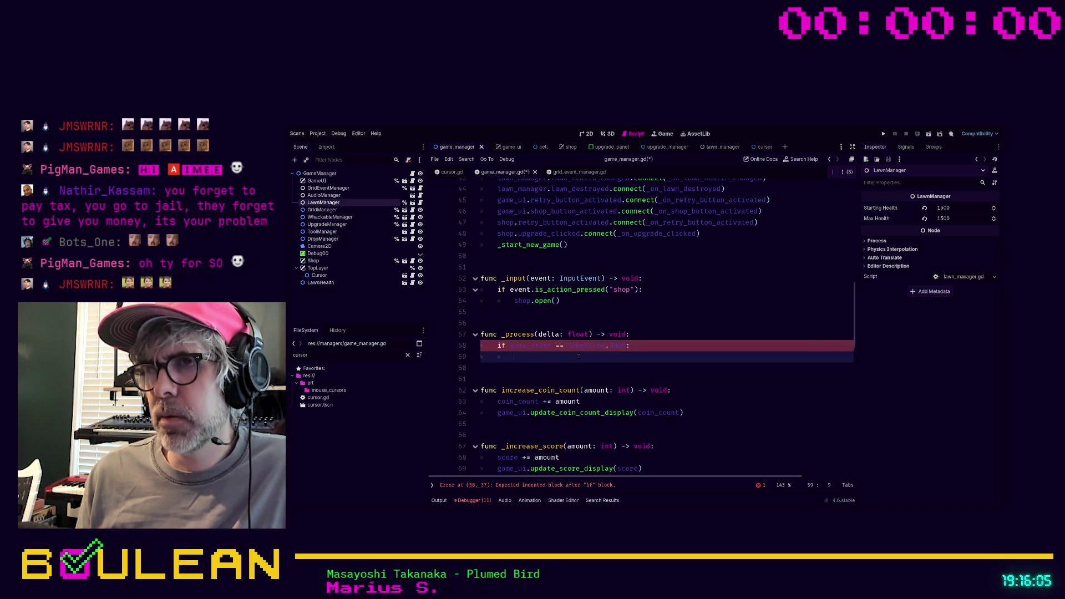
{"action": "type", "text": "top_"}
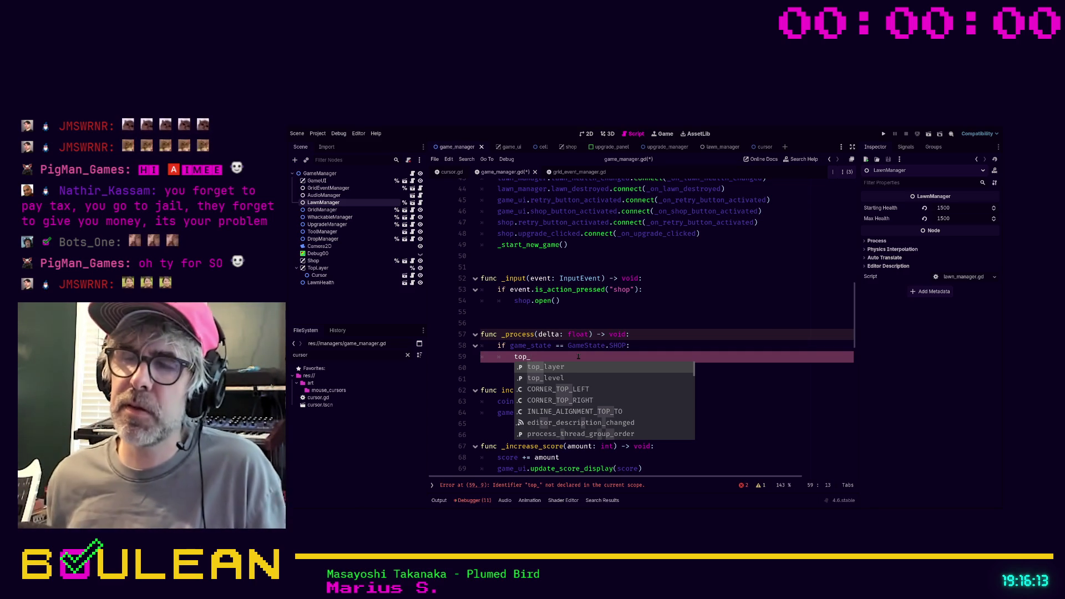
{"action": "key", "text": "shift+Home"}
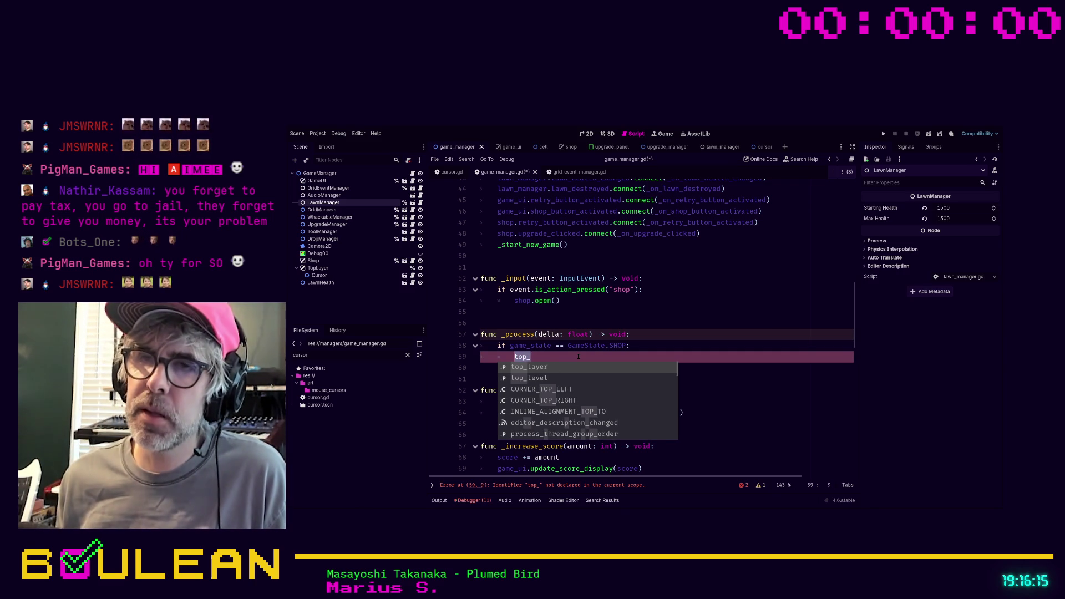
{"action": "key", "text": "BackSpace"}
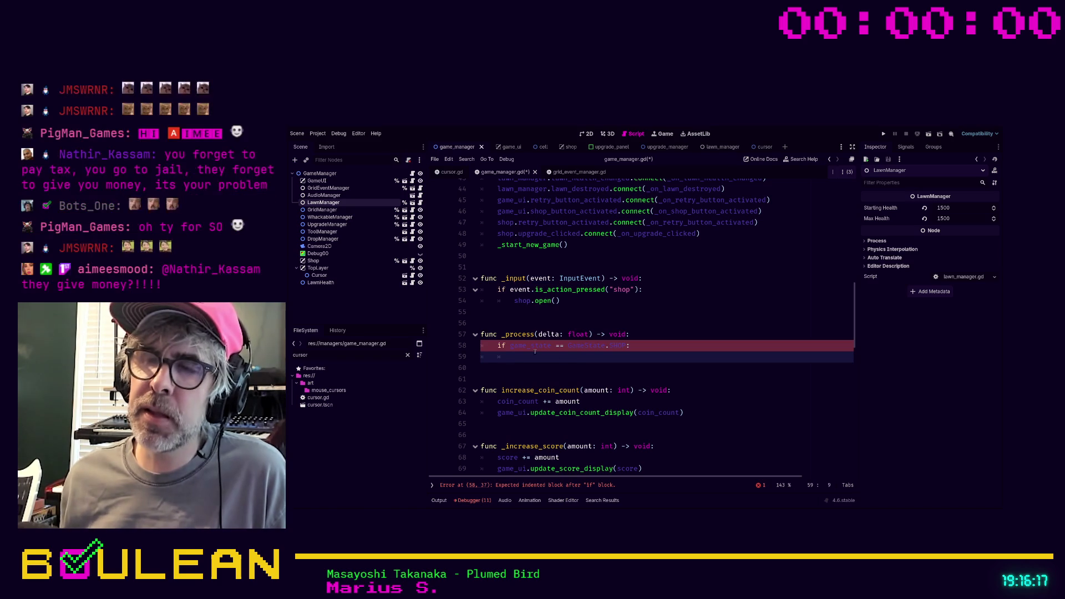
- Add 'var previous_game_state: GameState = GameState.NONE' on line 23, under game_state
{"action": "left_click", "coordinate": [494, 346]}
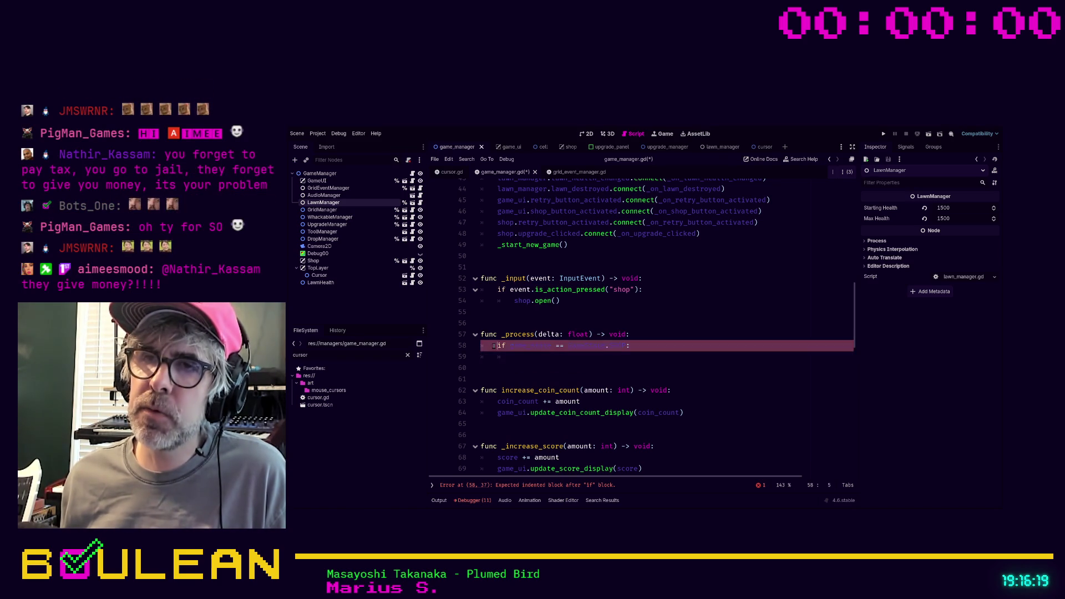
{"action": "scroll", "coordinate": [538, 371], "scroll_direction": "up", "scroll_amount": 10}
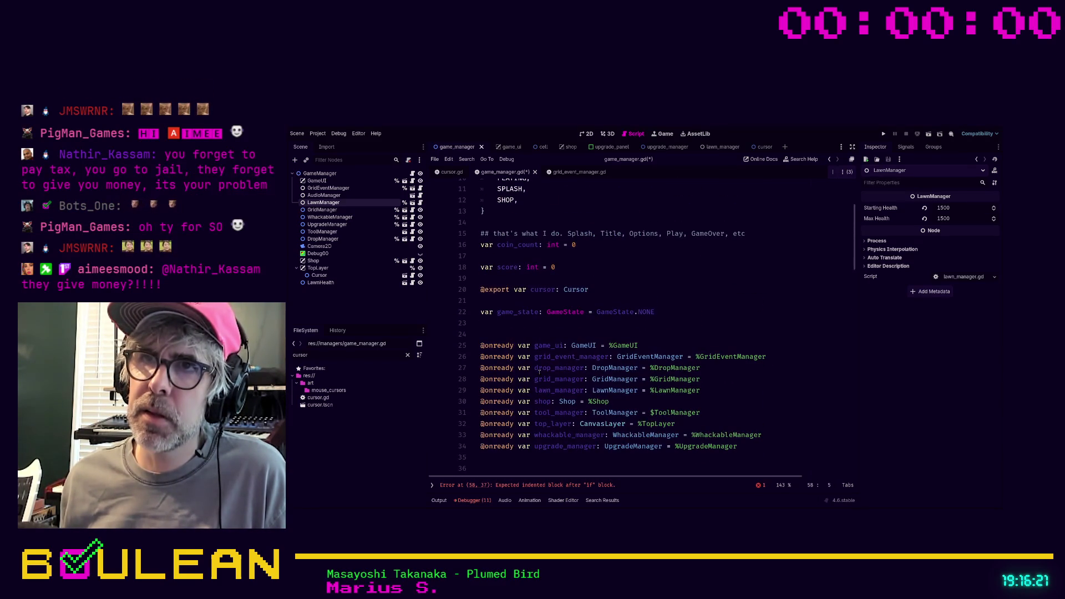
{"action": "left_click", "coordinate": [520, 328]}
{"action": "type", "text": "var previous_game_state: G"}
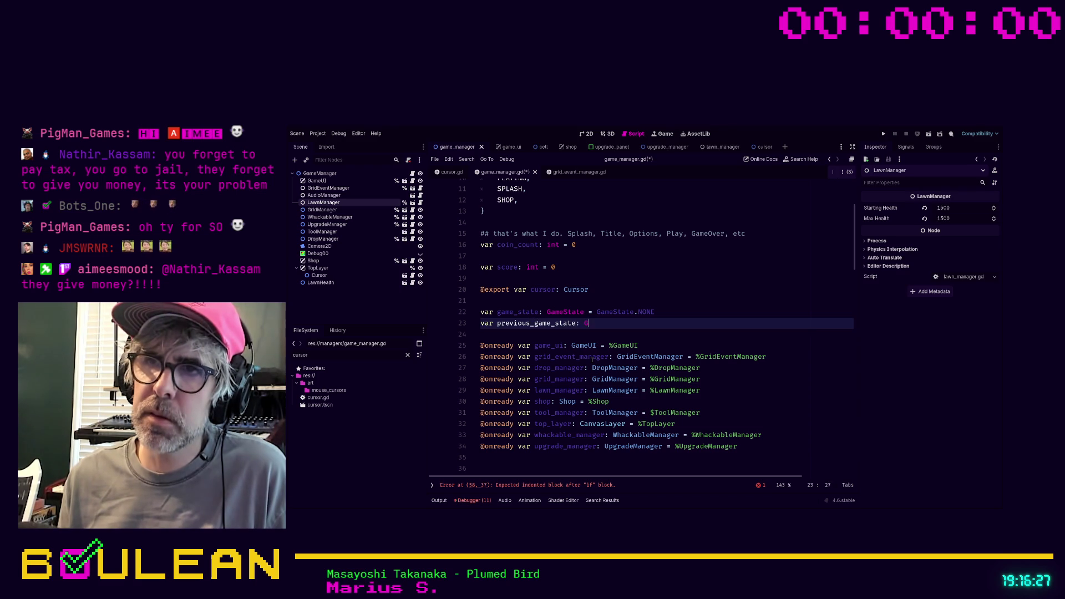
{"action": "type", "text": "ameState"}
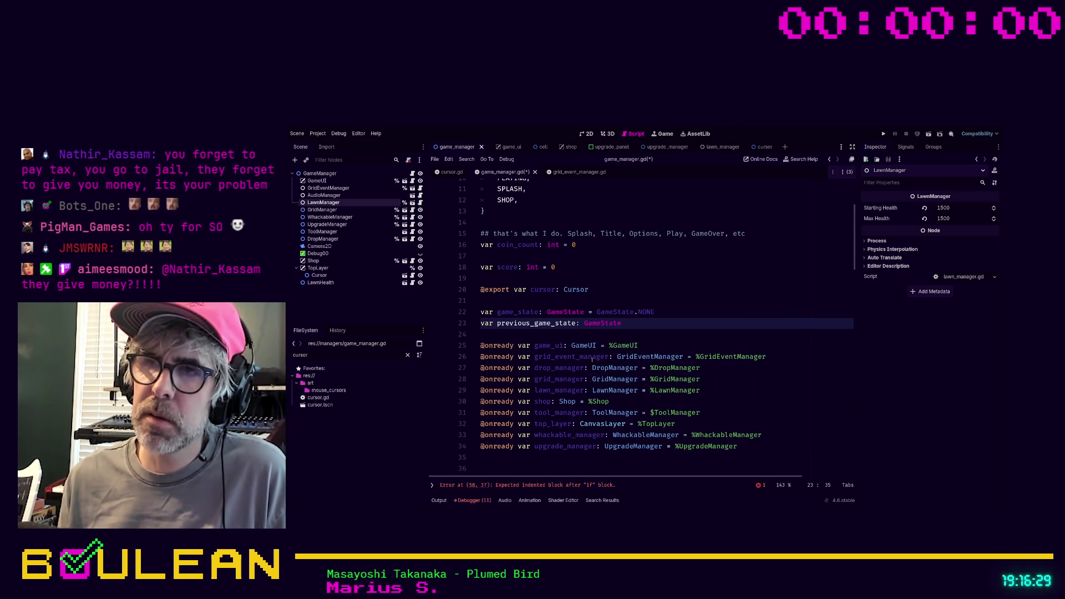
{"action": "type", "text": " = GameState"}
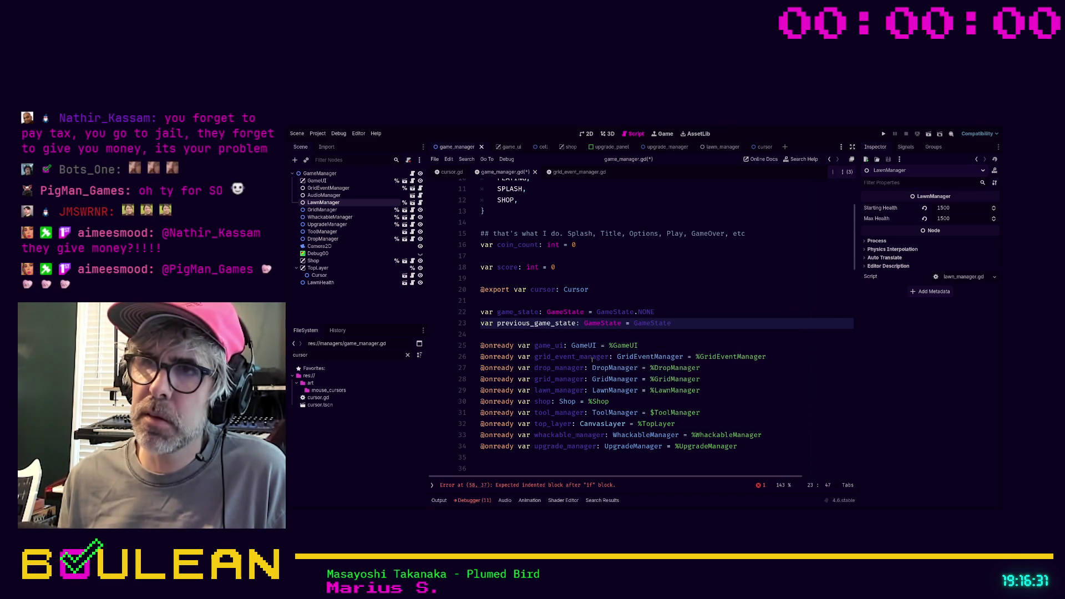
{"action": "type", "text": ".NONE"}
{"action": "scroll", "coordinate": [592, 355], "scroll_direction": "down", "scroll_amount": 3}
- Insert 'if previous_game_state != game_state:' above the SHOP check, containing 'previous_game_state = game_state'
{"action": "scroll", "coordinate": [592, 350], "scroll_direction": "down", "scroll_amount": 6}
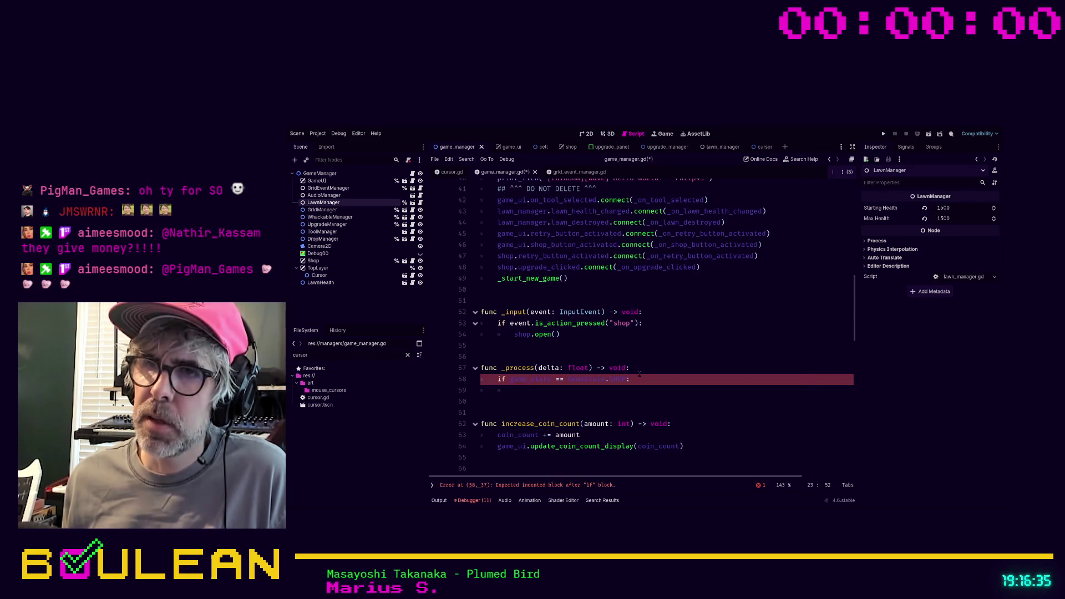
{"action": "left_click", "coordinate": [642, 368]}
{"action": "key", "text": "Return"}
{"action": "type", "text": "if pre"}
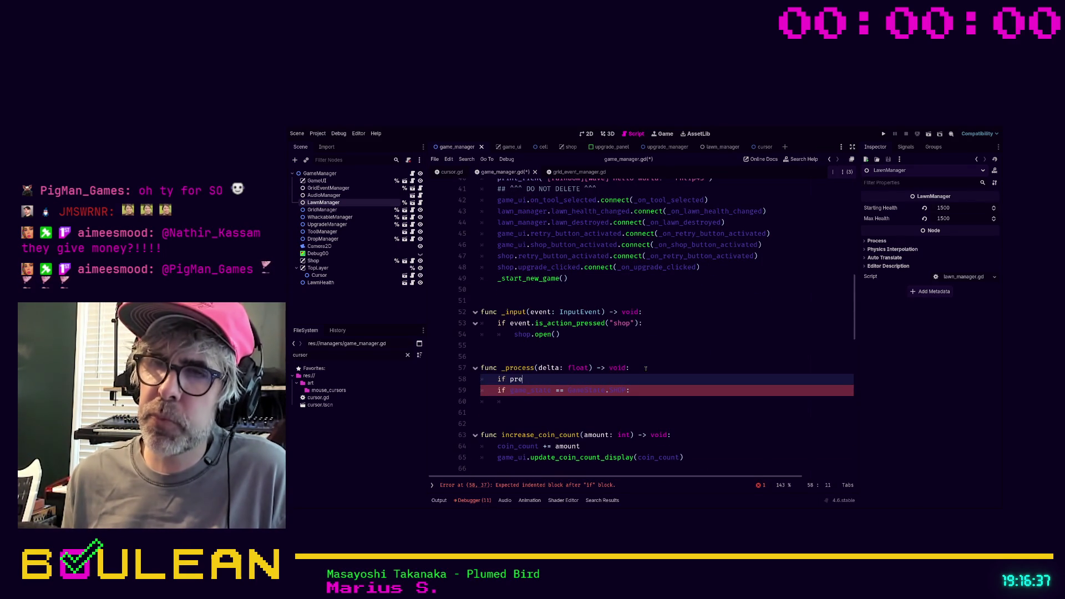
{"action": "type", "text": "viou"}
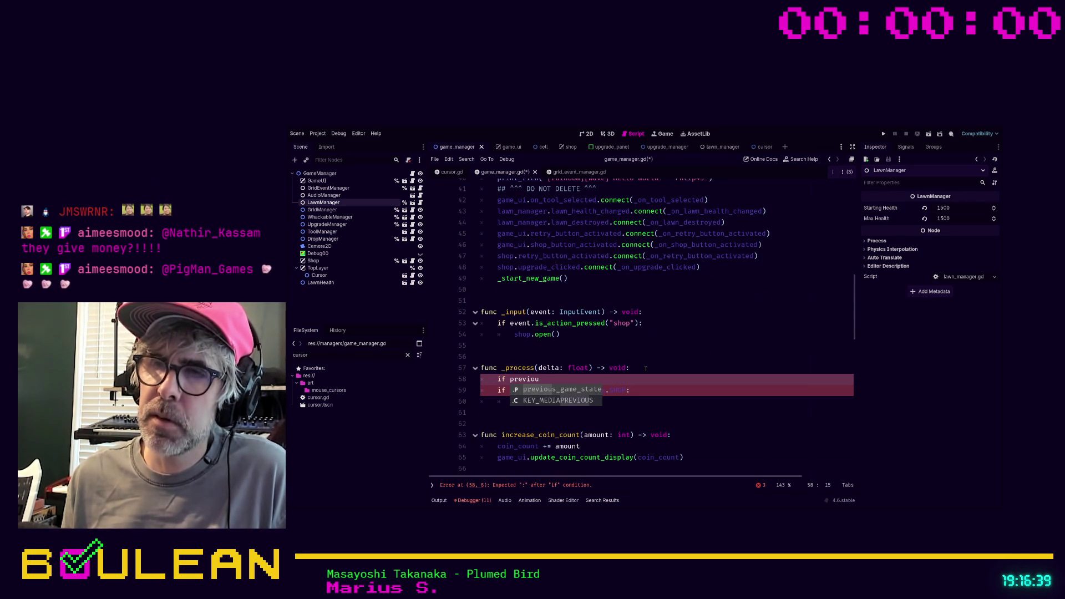
{"action": "key", "text": "Return"}
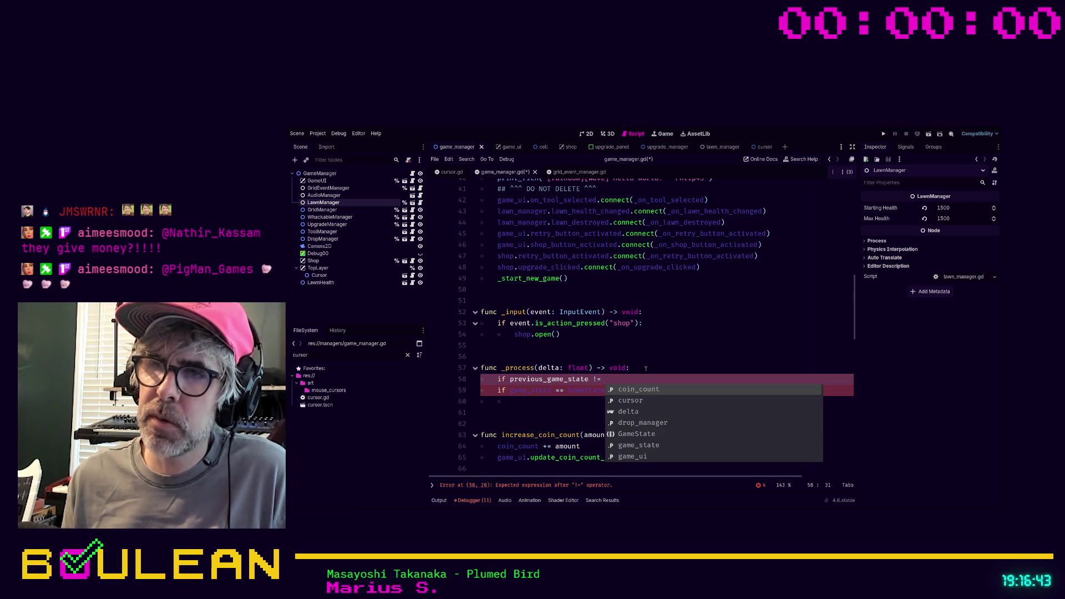
{"action": "type", "text": "game_state:"}
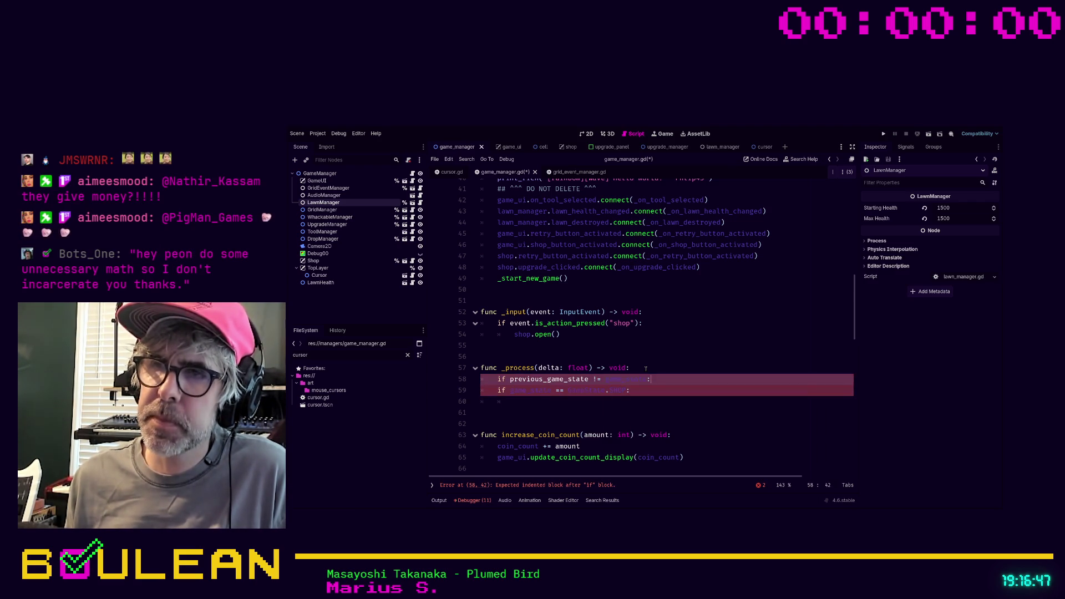
{"action": "key", "text": "Return"}
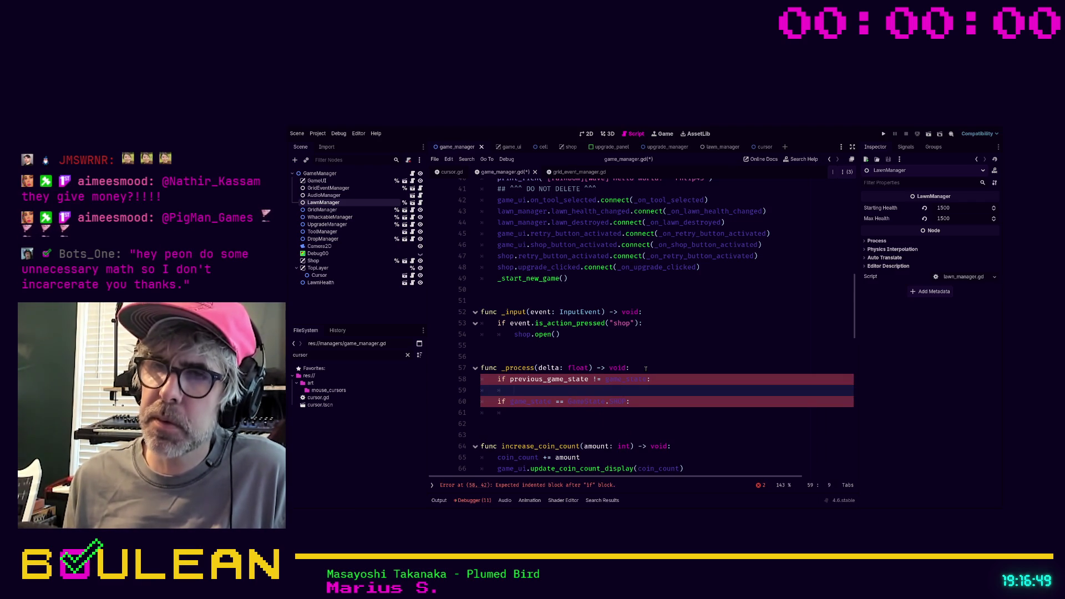
{"action": "type", "text": "game_"}
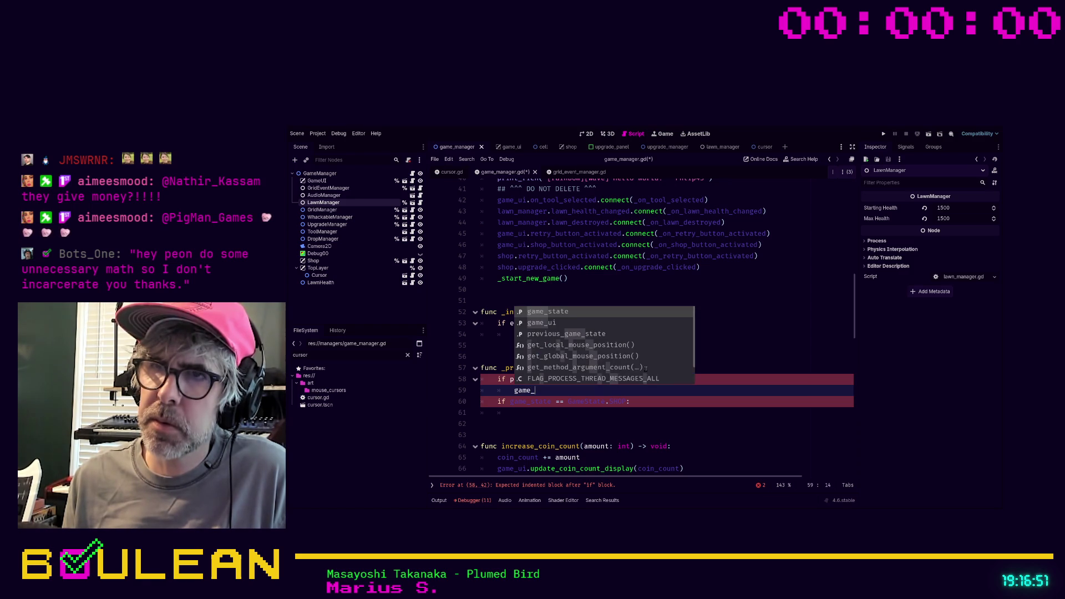
{"action": "key", "text": "BackSpace"}
{"action": "key", "text": "BackSpace"}
{"action": "key", "text": "BackSpace"}
{"action": "type", "text": "previous_"}
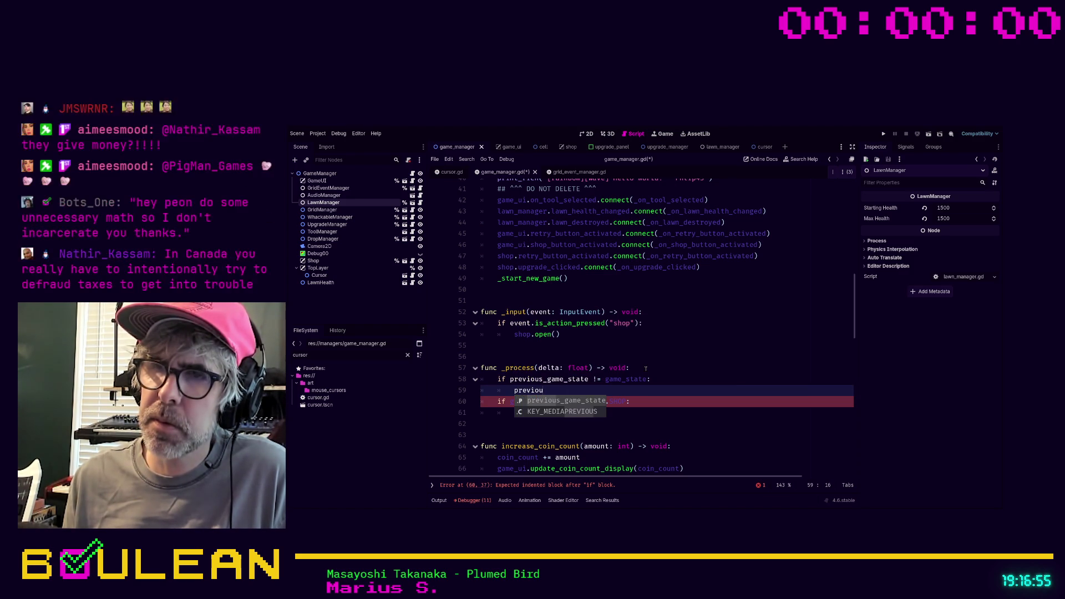
{"action": "key", "text": "Return"}
{"action": "type", "text": "= game"}
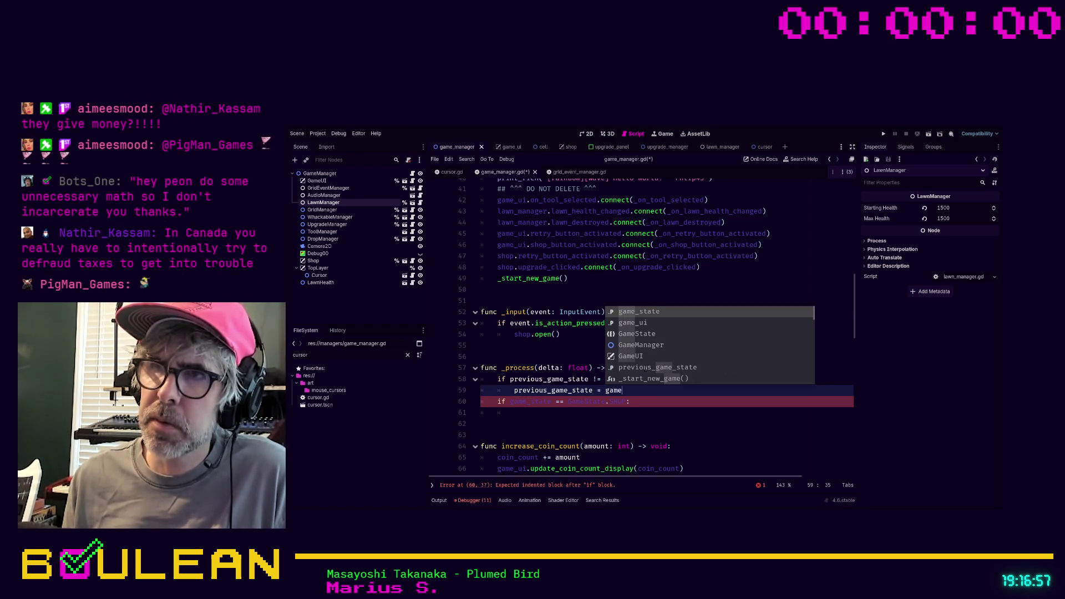
{"action": "key", "text": "Return"}
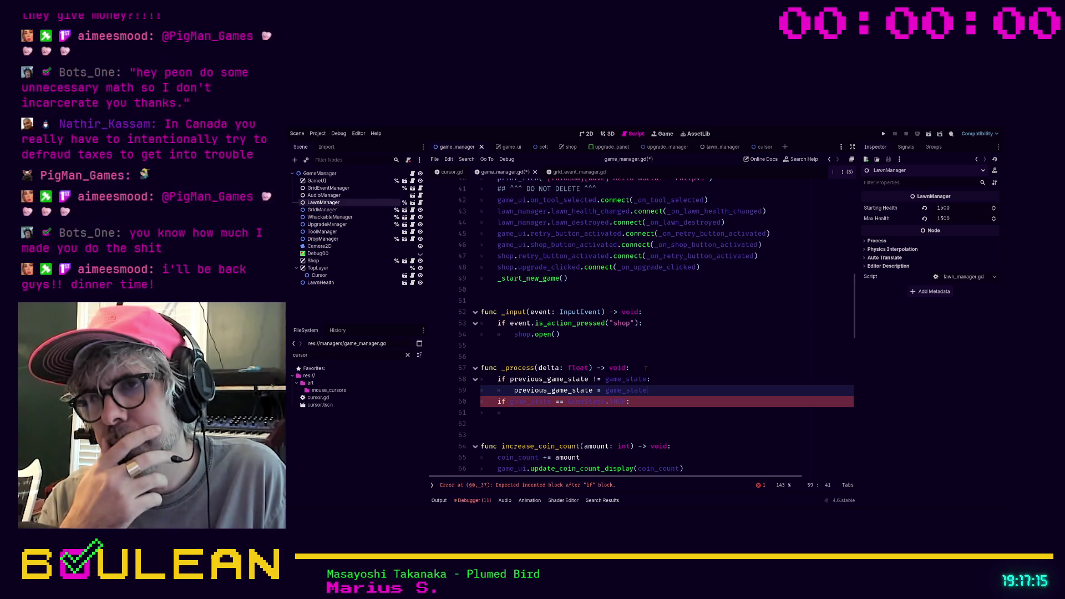
- Comment out the state-change check and its assignment line with Ctrl+K
{"action": "key", "text": "ctrl+k"}
{"action": "key", "text": "Up"}
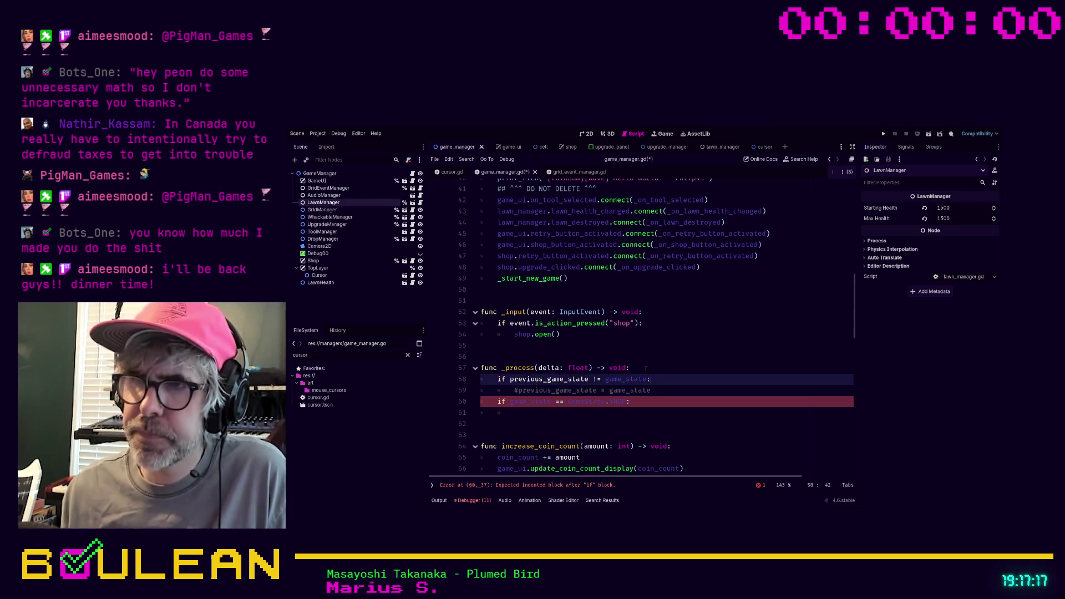
{"action": "key", "text": "ctrl+k"}
{"action": "key", "text": "Down"}
{"action": "key", "text": "Down"}
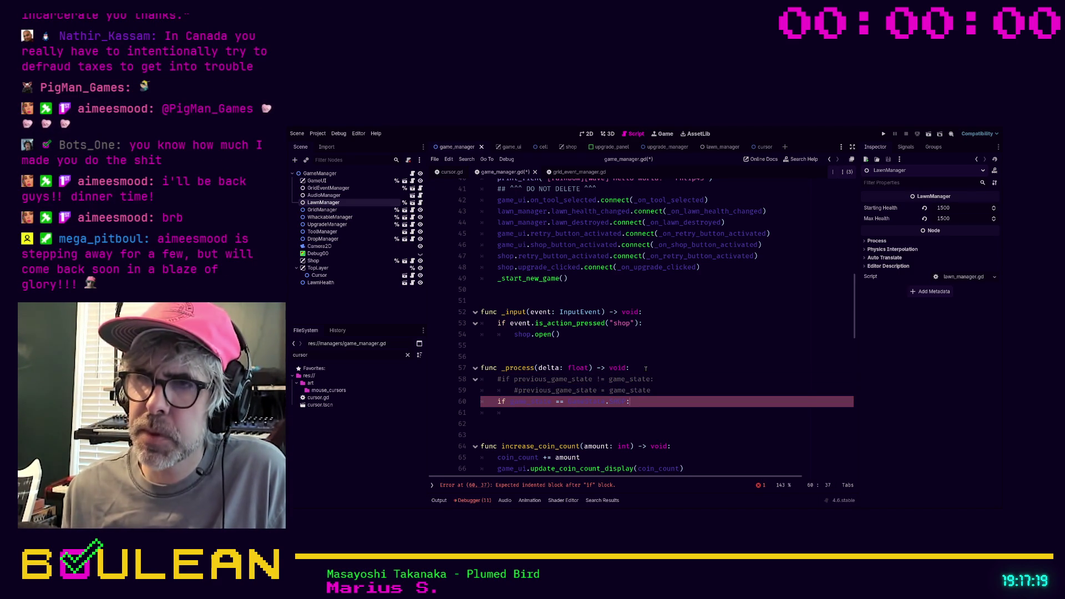
- Start a 'top_layer.' statement under the SHOP check and inspect the TopLayer node
{"action": "key", "text": "Return"}
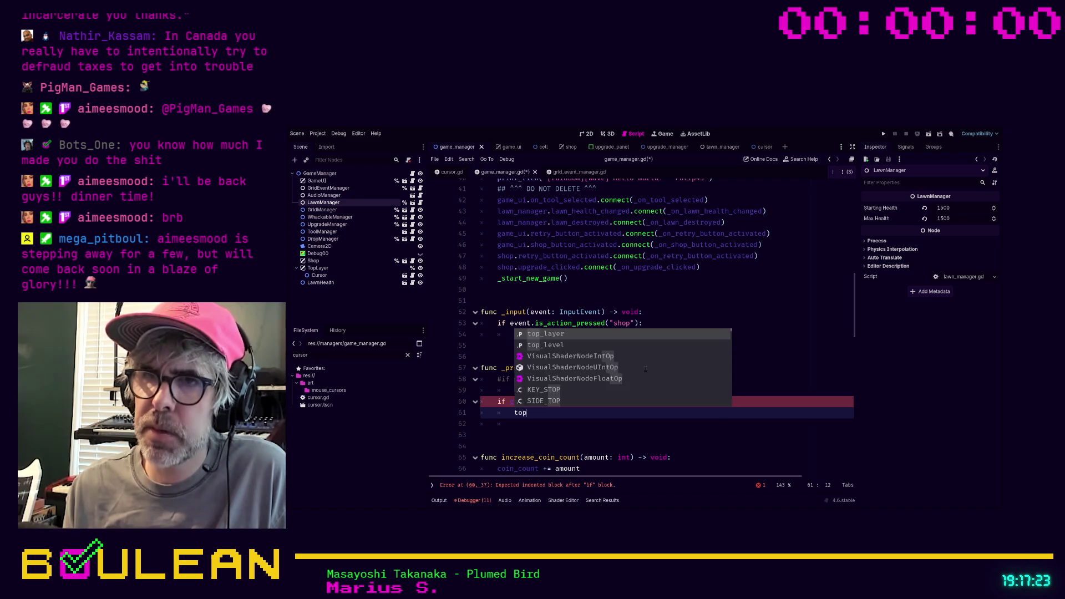
{"action": "type", "text": "_layer."}
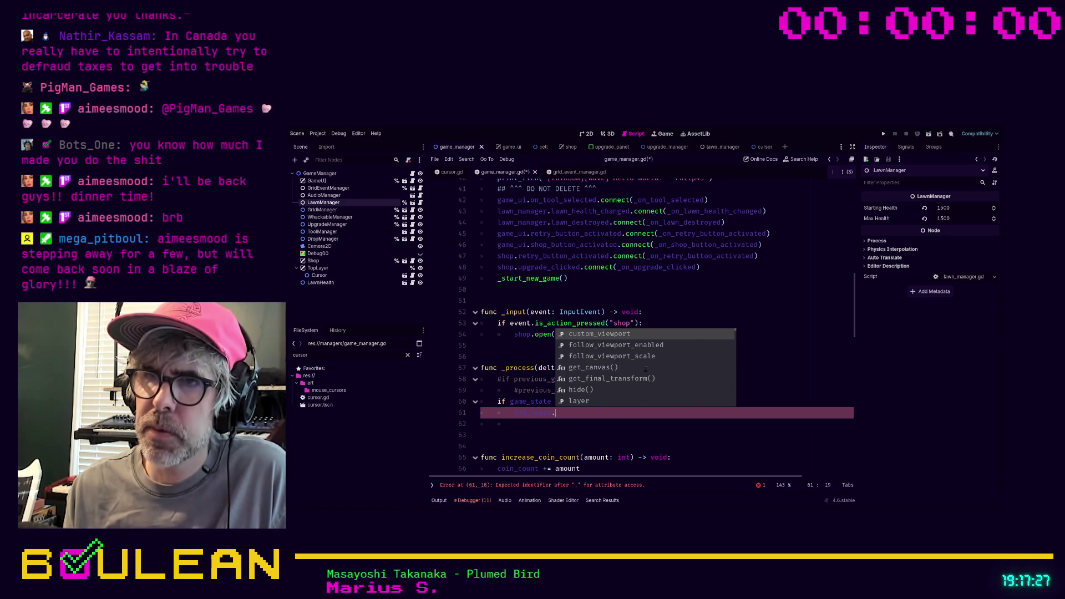
{"action": "type", "text": "auto"}
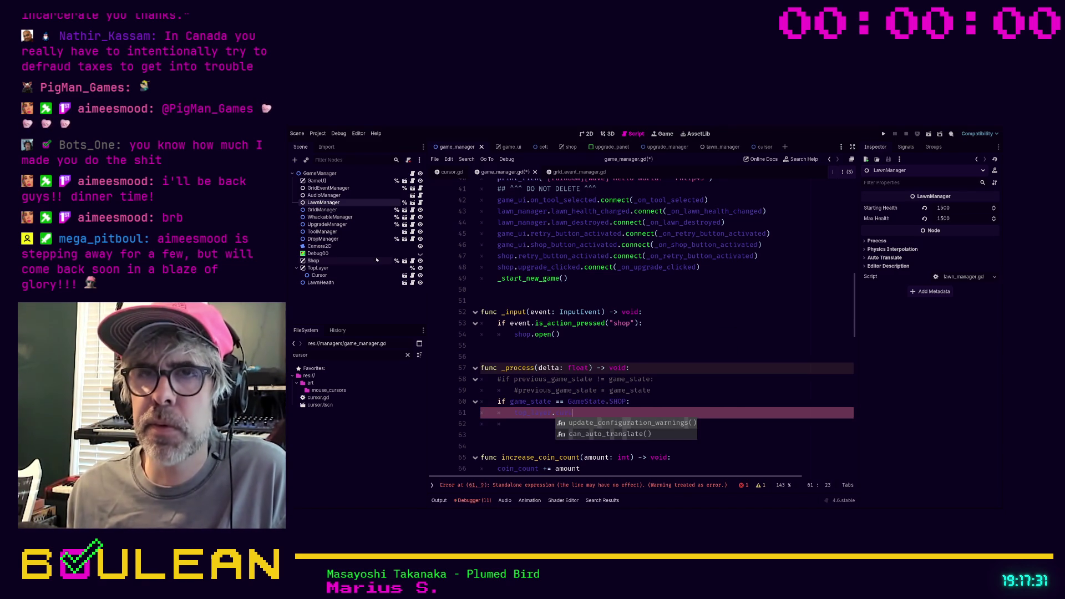
{"action": "left_click", "coordinate": [328, 268]}
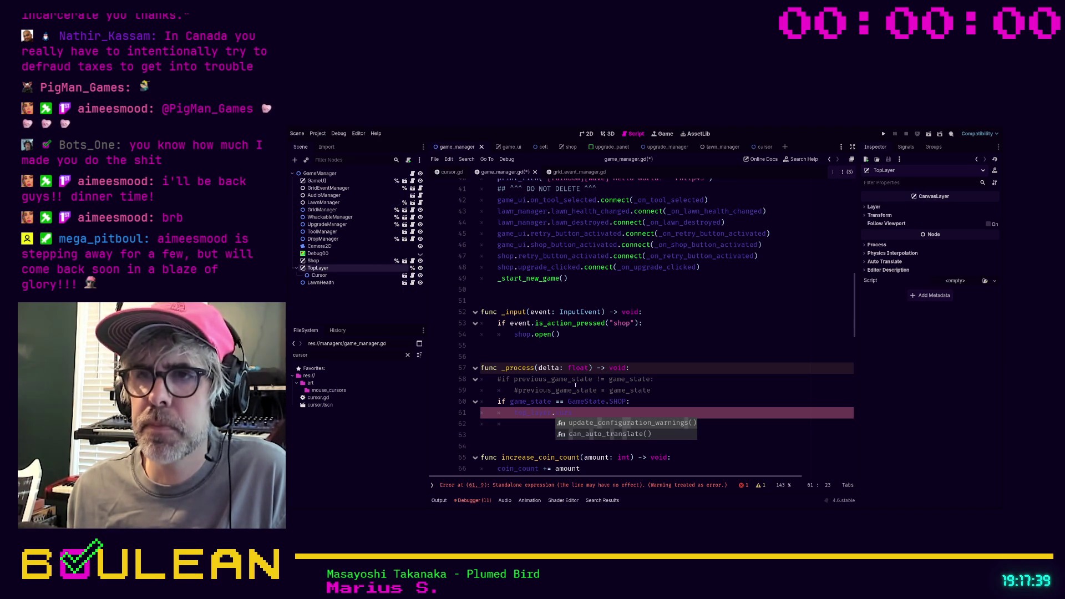
{"action": "key", "text": "Escape"}
{"action": "left_click", "coordinate": [346, 276]}
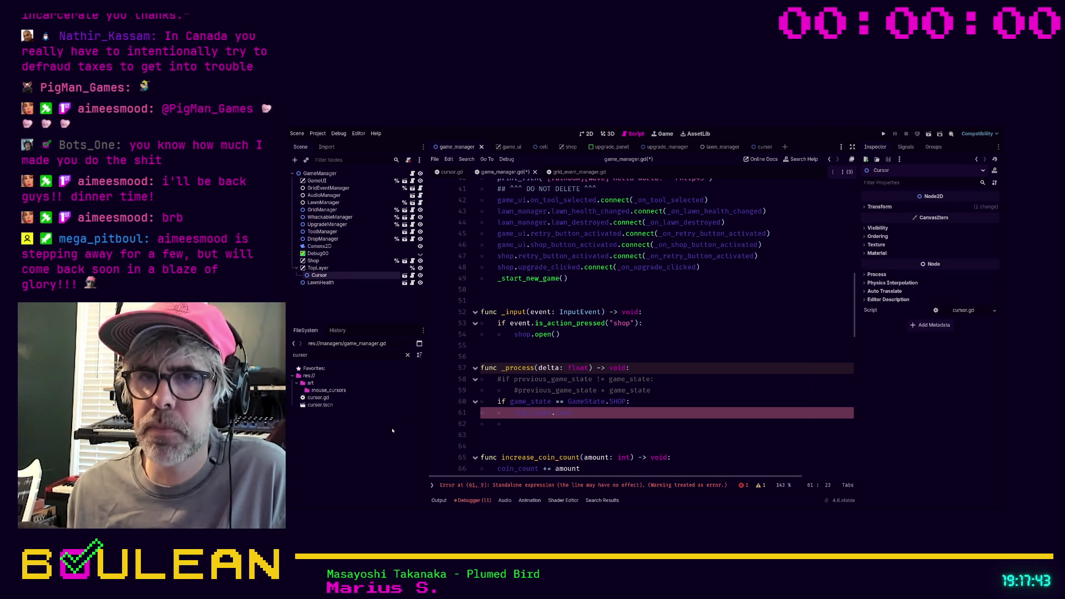
{"action": "scroll", "coordinate": [538, 311], "scroll_direction": "up", "scroll_amount": 10}
{"action": "scroll", "coordinate": [538, 311], "scroll_direction": "down", "scroll_amount": 2}
{"action": "scroll", "coordinate": [511, 278], "scroll_direction": "down", "scroll_amount": 2}
{"action": "mouse_move", "coordinate": [319, 276]}
{"action": "left_mouse_down"}
{"action": "mouse_move", "coordinate": [499, 414]}
{"action": "mouse_move", "coordinate": [499, 436]}
{"action": "left_mouse_up"}
{"action": "scroll", "coordinate": [557, 373], "scroll_direction": "down", "scroll_amount": 9}
{"action": "scroll", "coordinate": [557, 373], "scroll_direction": "down", "scroll_amount": 6}
{"action": "scroll", "coordinate": [606, 351], "scroll_direction": "up", "scroll_amount": 2}
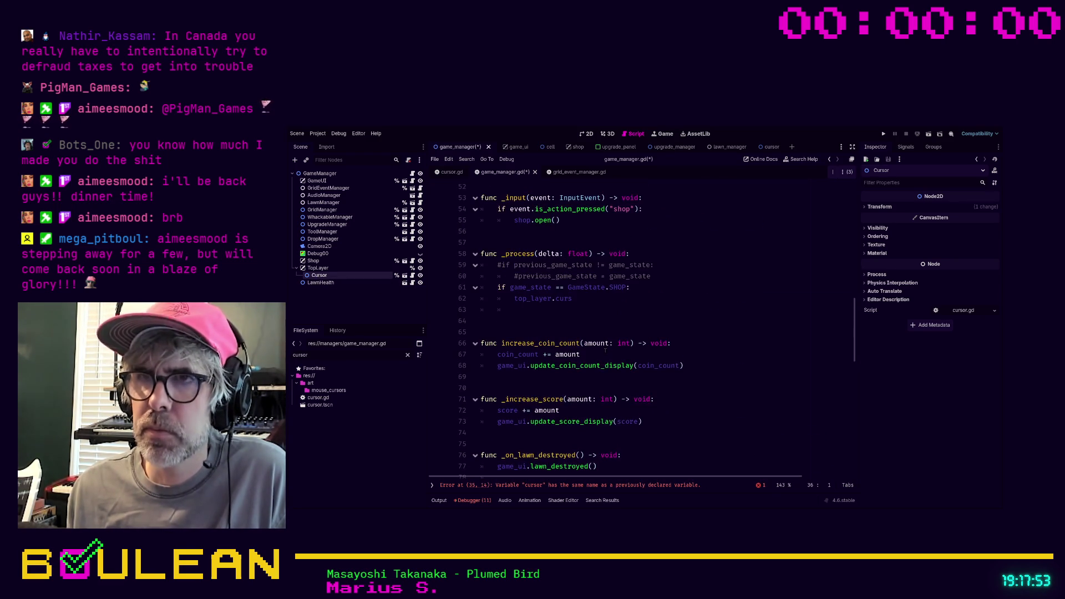
{"action": "scroll", "coordinate": [605, 351], "scroll_direction": "down", "scroll_amount": 2}
{"action": "scroll", "coordinate": [605, 351], "scroll_direction": "up", "scroll_amount": 6}
{"action": "scroll", "coordinate": [605, 350], "scroll_direction": "up", "scroll_amount": 3}
{"action": "scroll", "coordinate": [606, 349], "scroll_direction": "down", "scroll_amount": 4}
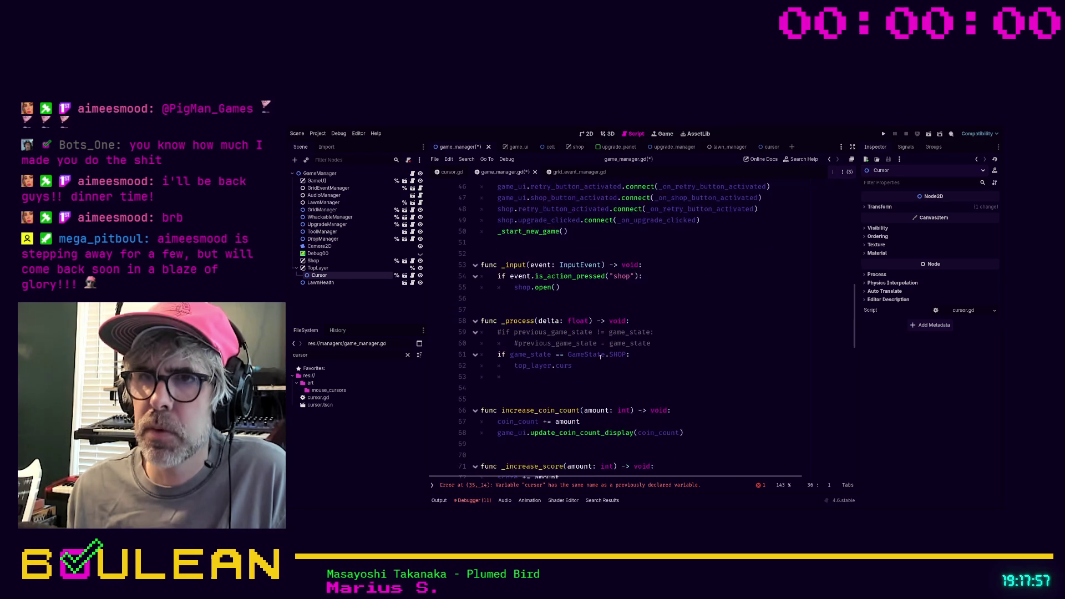
{"action": "left_click", "coordinate": [578, 366]}
{"action": "type", "text": "or"}
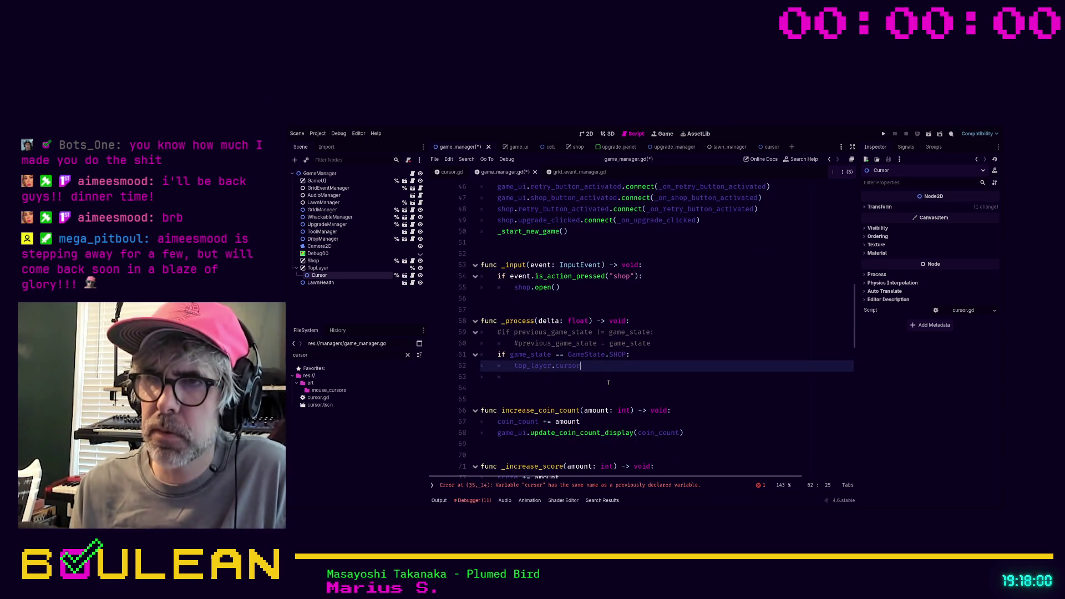
- Replace the unfinished line 62 with a cursor.set_default_cursor() call
{"action": "key", "text": "shift+Home"}
{"action": "type", "text": "top_layer.cur"}
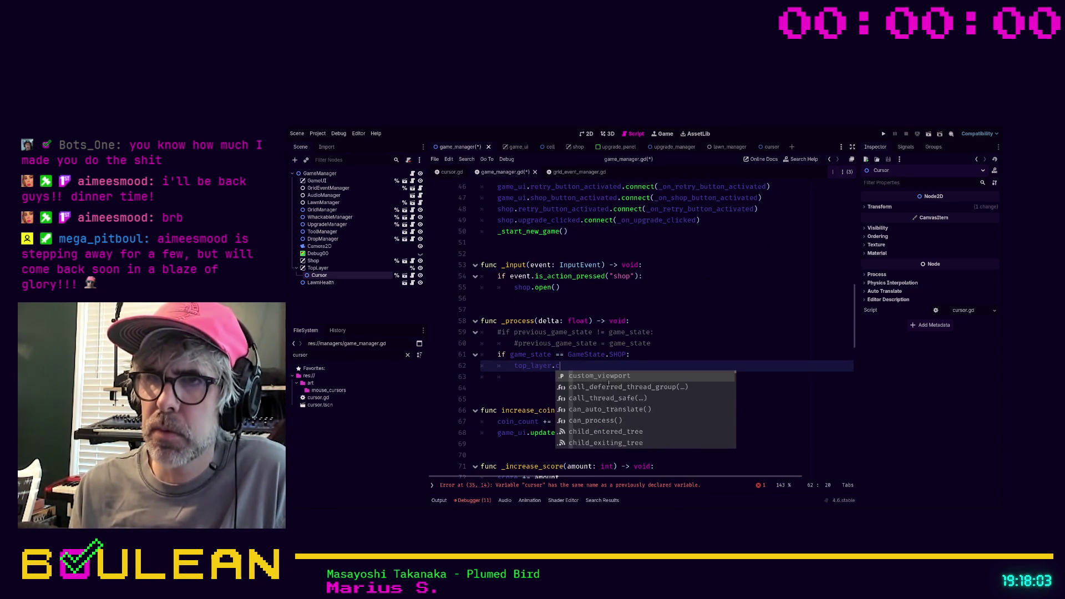
{"action": "key", "text": "BackSpace"}
{"action": "key", "text": "BackSpace"}
{"action": "key", "text": "BackSpace"}
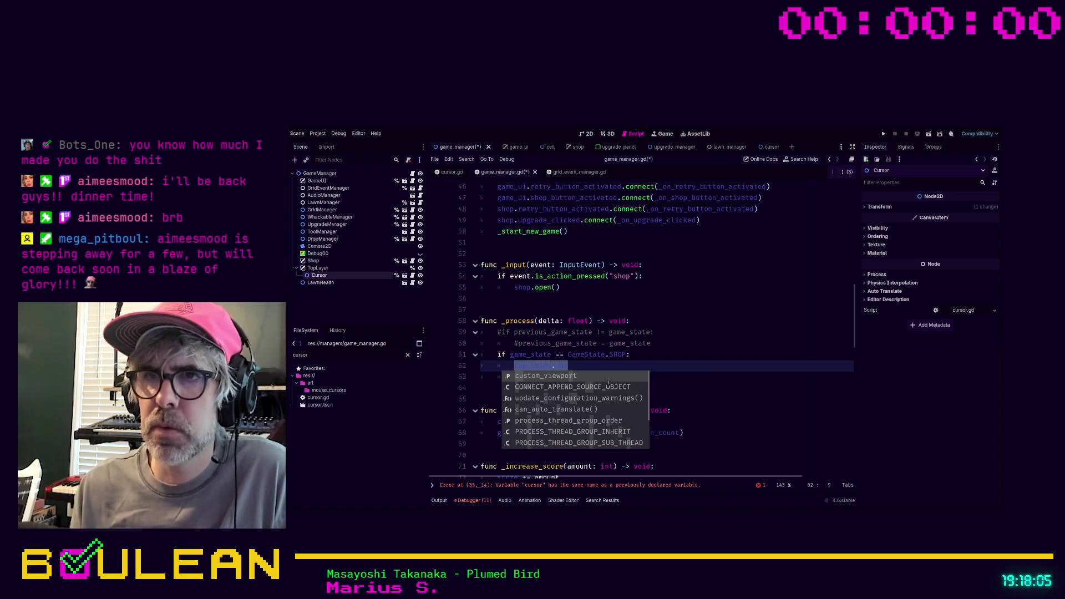
{"action": "type", "text": "curs"}
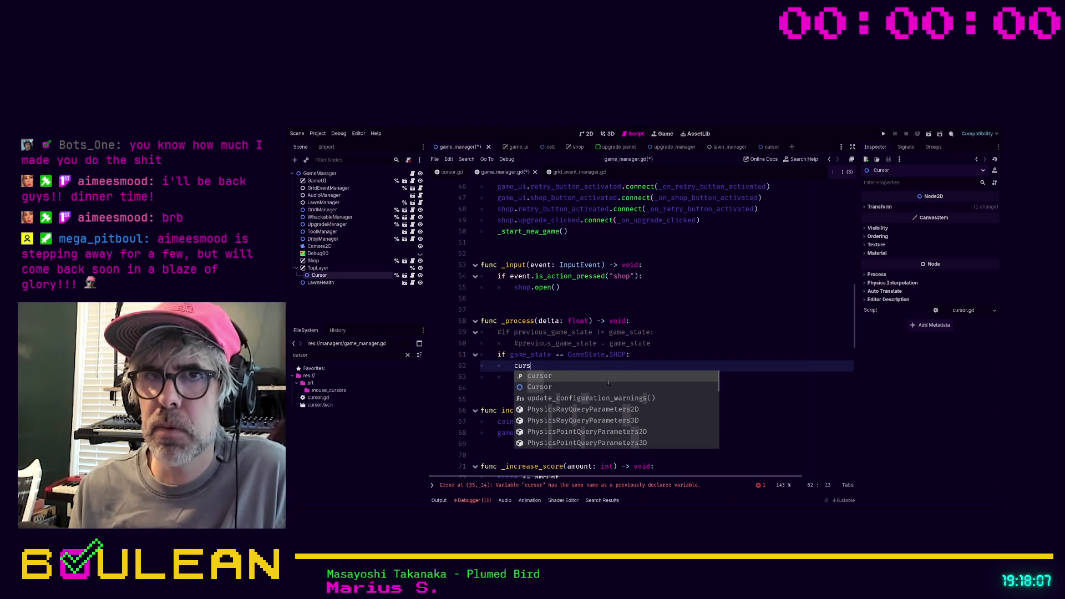
{"action": "key", "text": "Return"}
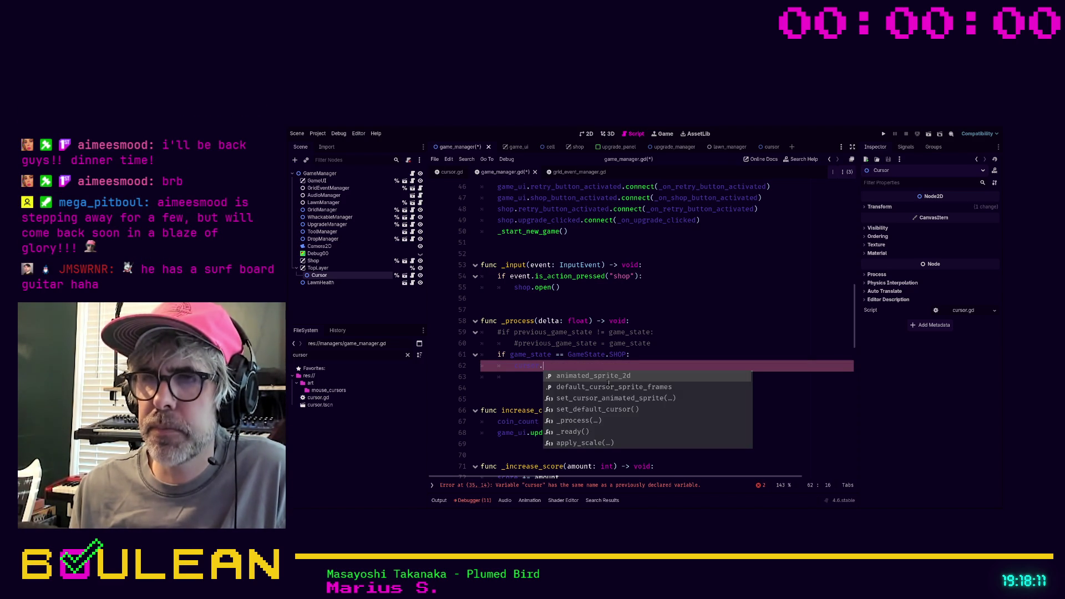
{"action": "key", "text": "Down"}
{"action": "key", "text": "Down"}
{"action": "key", "text": "Down"}
{"action": "key", "text": "Return"}
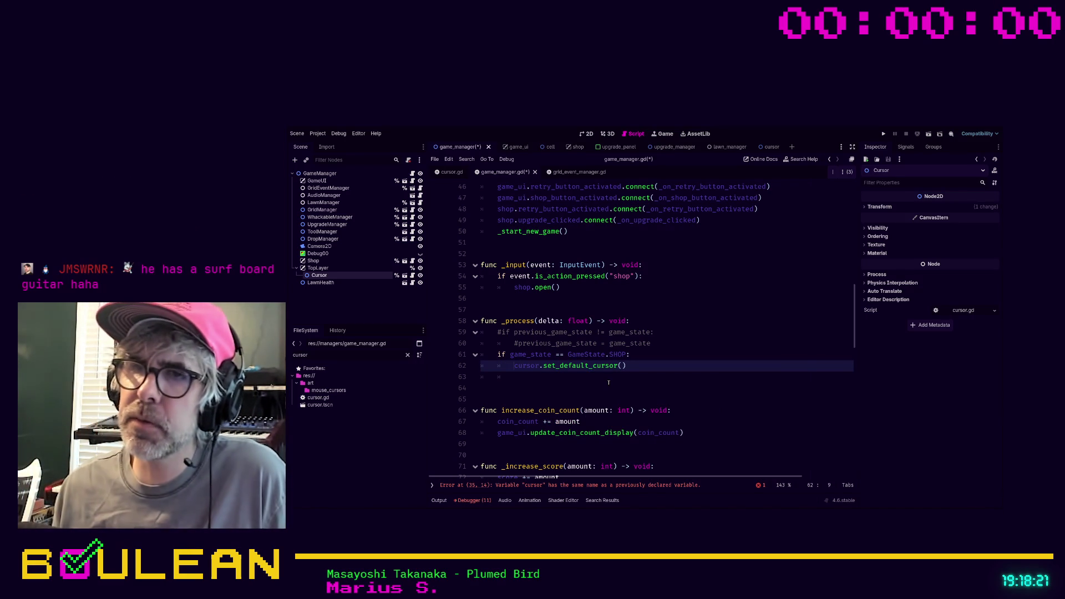
- Wrap the call in 'if previous_game_state != game_state:' and go to the erroring cursor declaration on line 35
{"action": "key", "text": "ctrl+shift+Return"}
{"action": "type", "text": "if pre"}
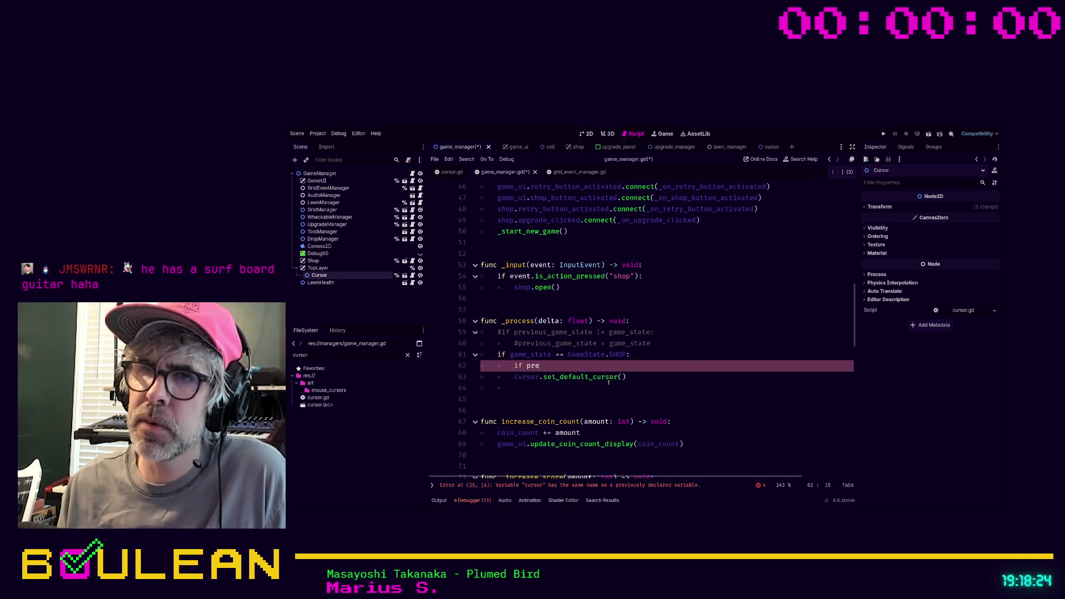
{"action": "type", "text": "v"}
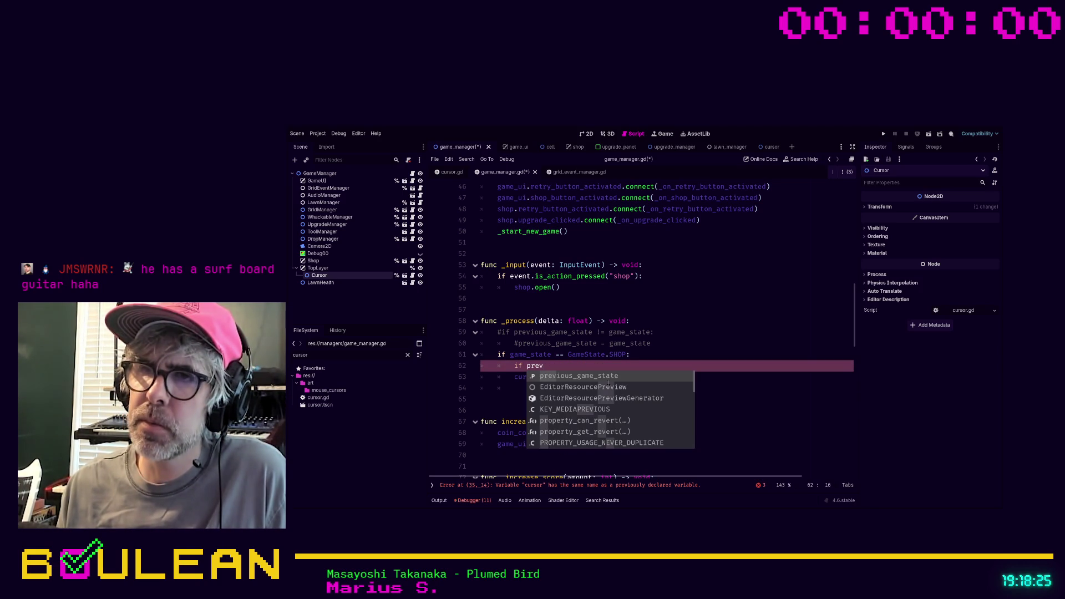
{"action": "key", "text": "Return"}
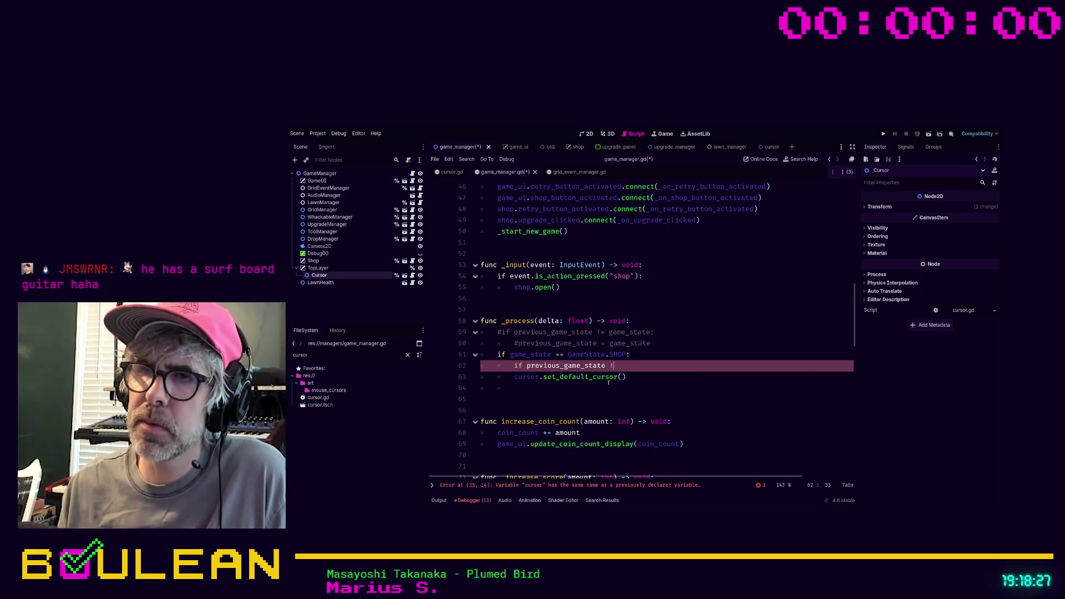
{"action": "type", "text": "= game"}
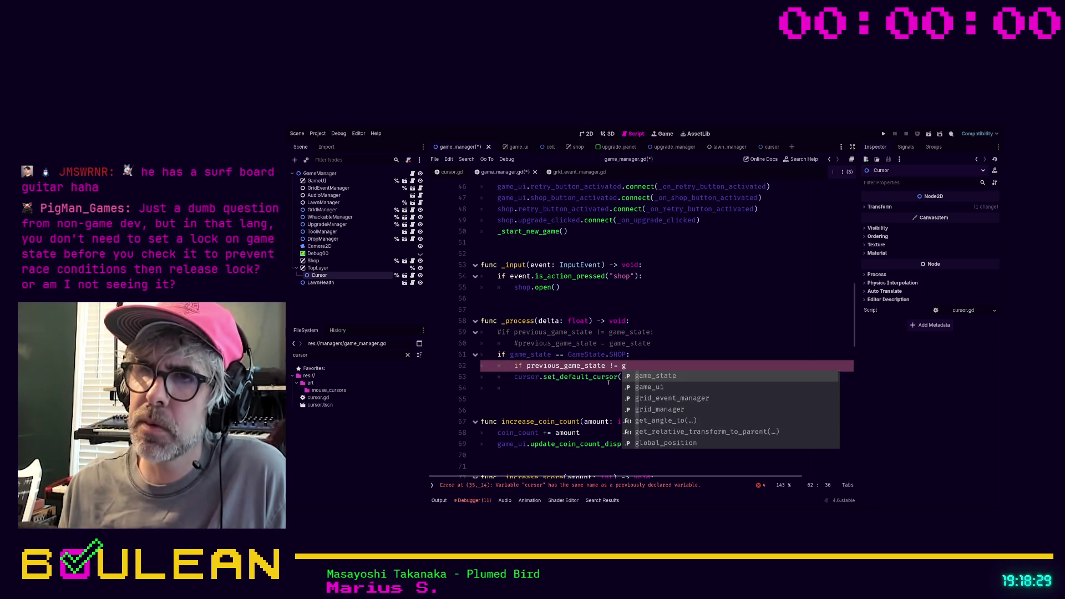
{"action": "key", "text": "Return"}
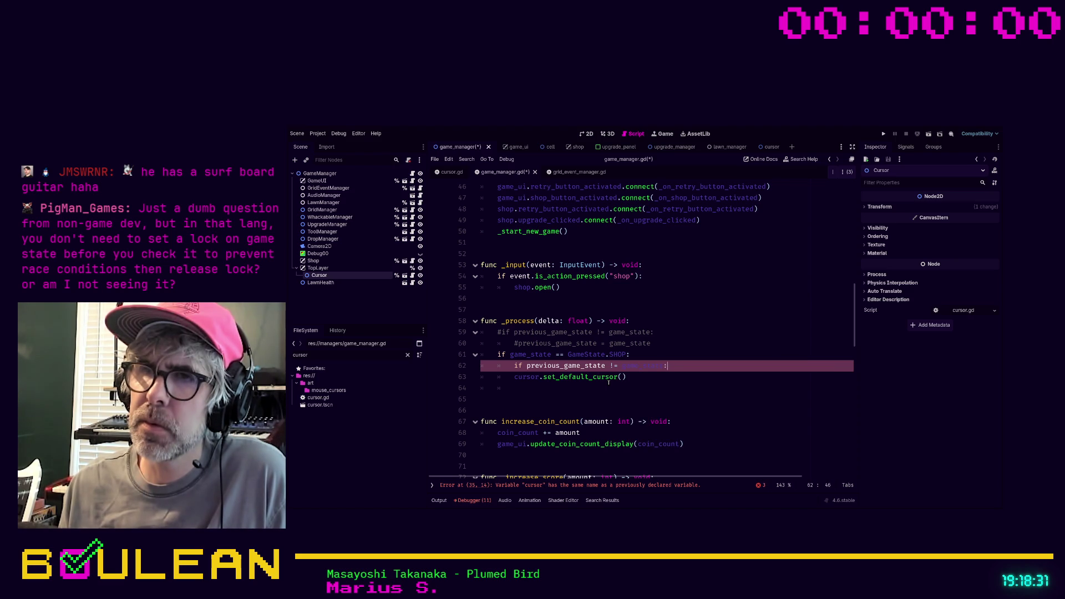
{"action": "key", "text": "Down"}
{"action": "key", "text": "Tab"}
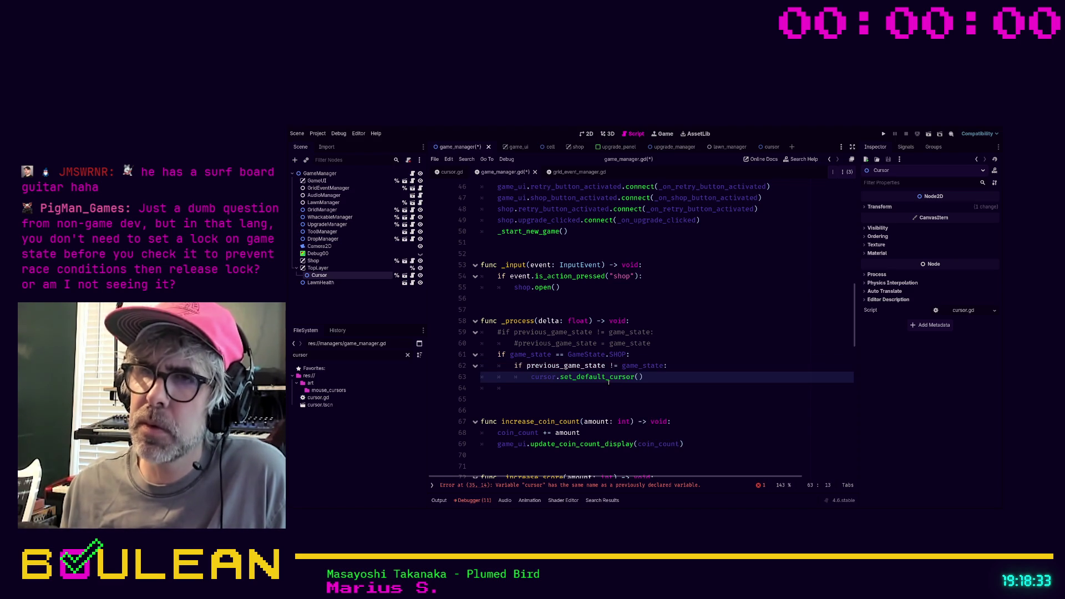
{"action": "key", "text": "Down"}
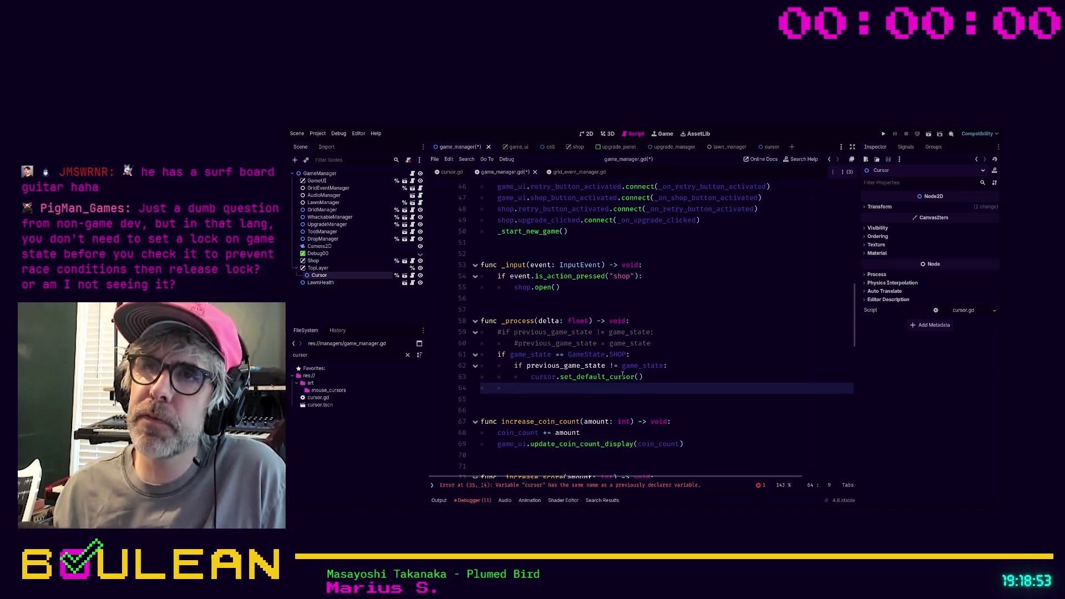
{"action": "scroll", "coordinate": [623, 375], "scroll_direction": "up", "scroll_amount": 6}
{"action": "left_click", "coordinate": [652, 314]}
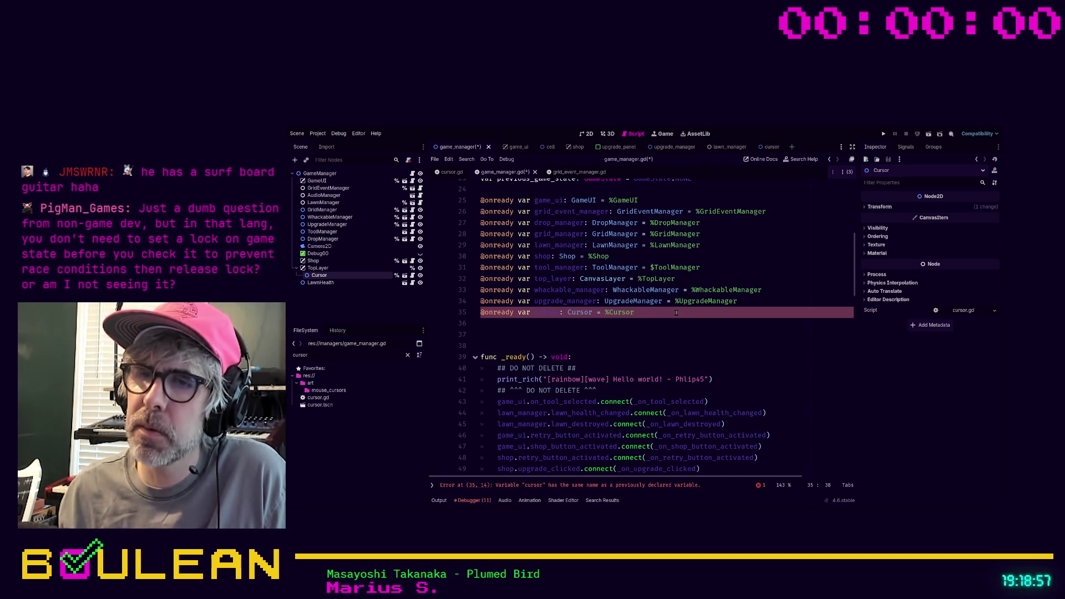
{"action": "scroll", "coordinate": [677, 313], "scroll_direction": "up", "scroll_amount": 3}
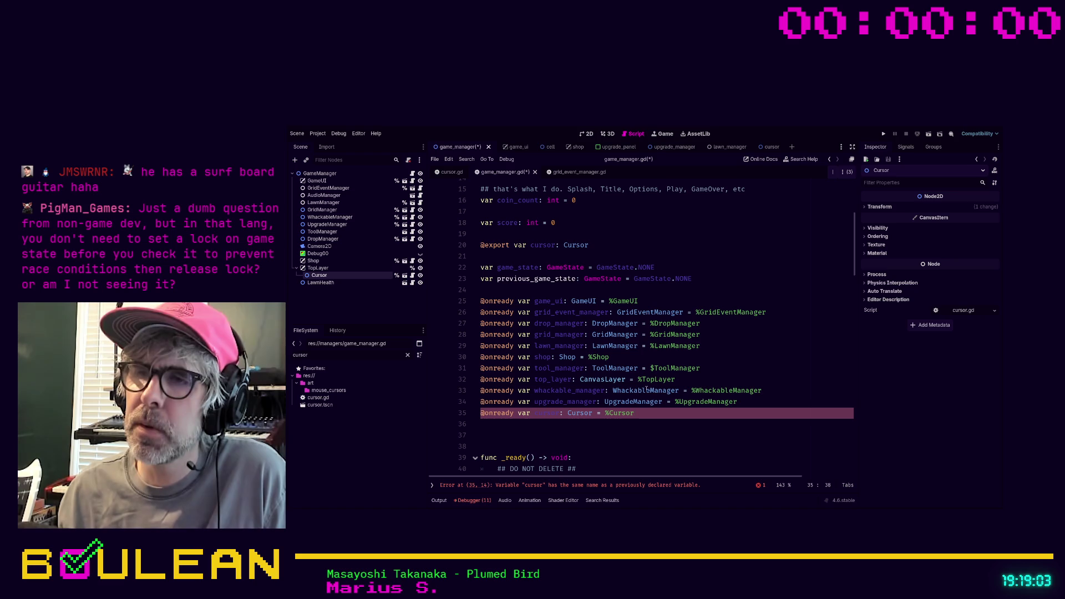
{"action": "key", "text": "shift+Home"}
{"action": "key", "text": "BackSpace"}
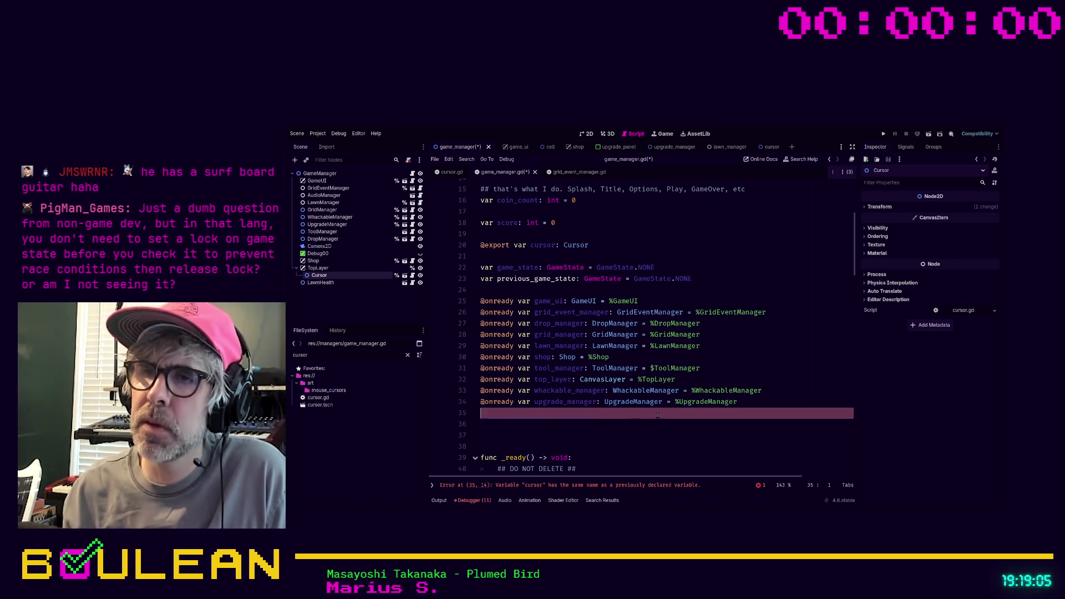
{"action": "left_click", "coordinate": [518, 289]}
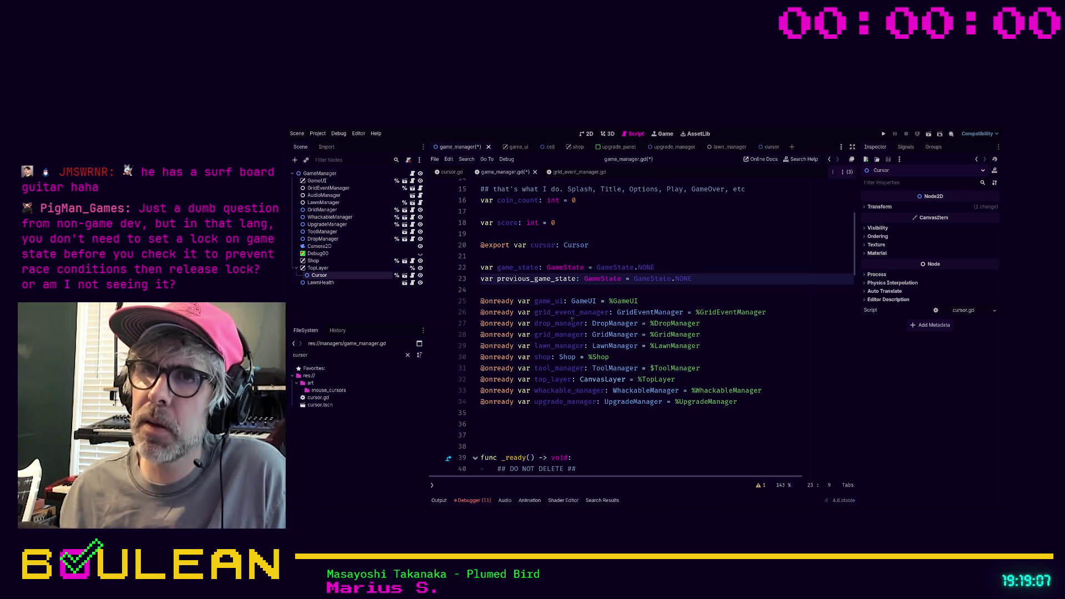
{"action": "key", "text": "Return"}
{"action": "key", "text": "Return"}
{"action": "key", "text": "Up"}
{"action": "key", "text": "Up"}
{"action": "type", "text": "var st"}
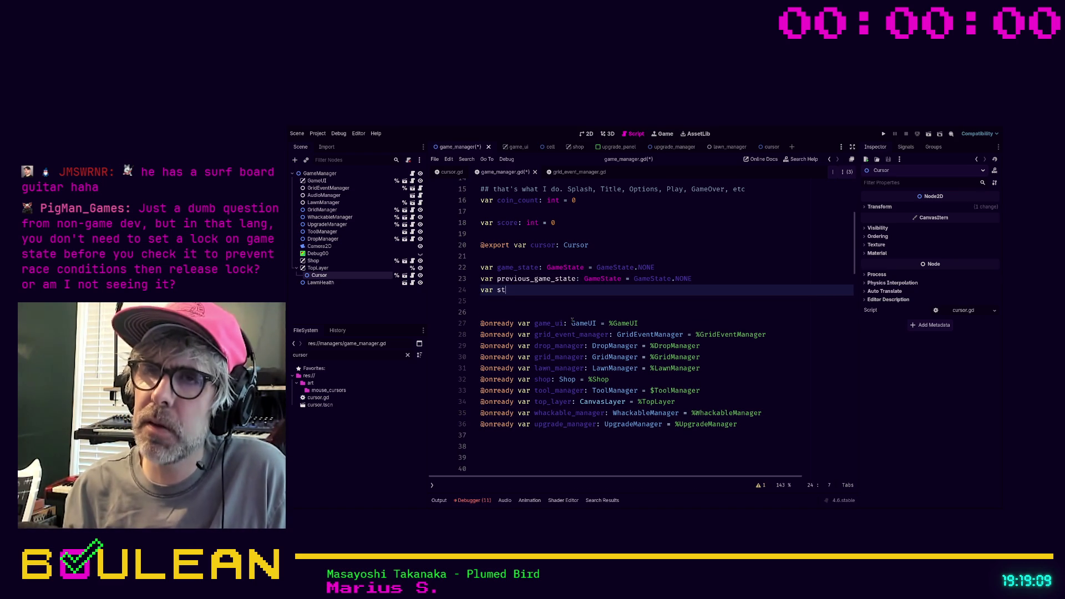
{"action": "type", "text": "ate_c"}
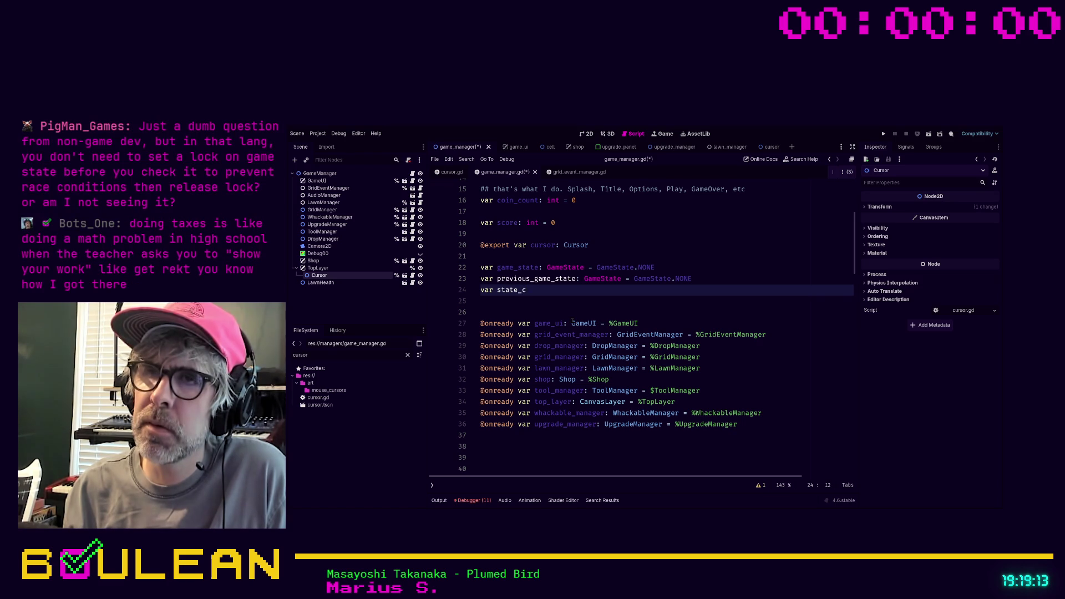
{"action": "type", "text": "hanged: "}
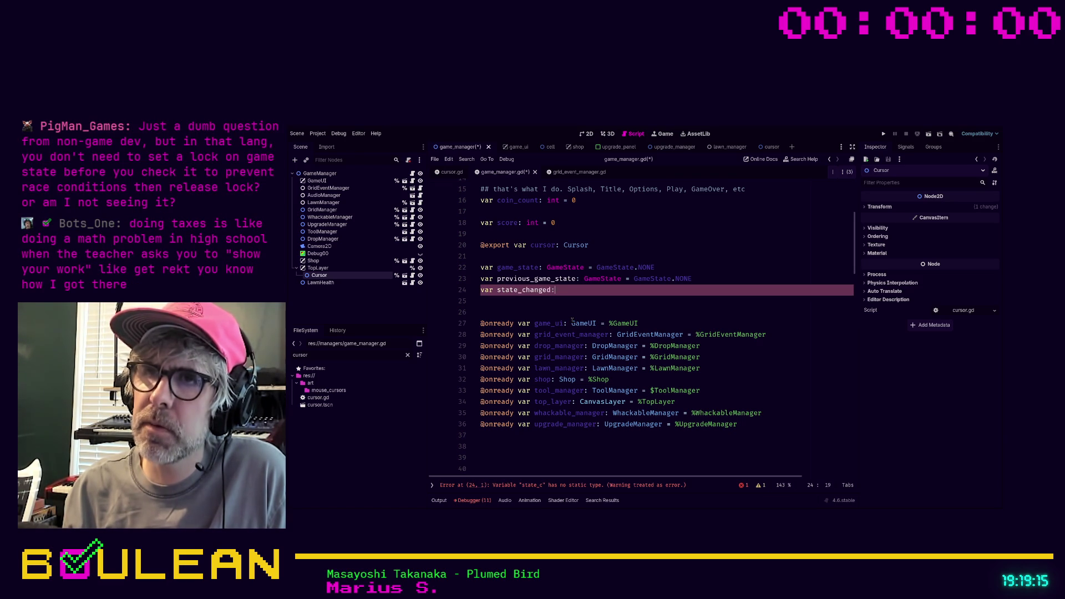
{"action": "type", "text": "bool"}
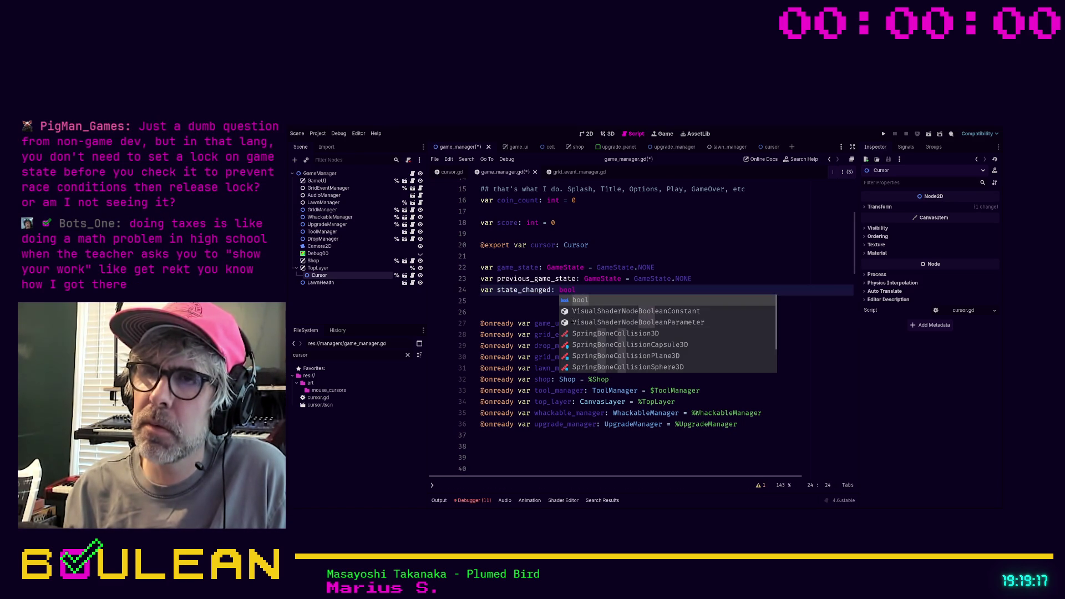
{"action": "type", "text": " = "}
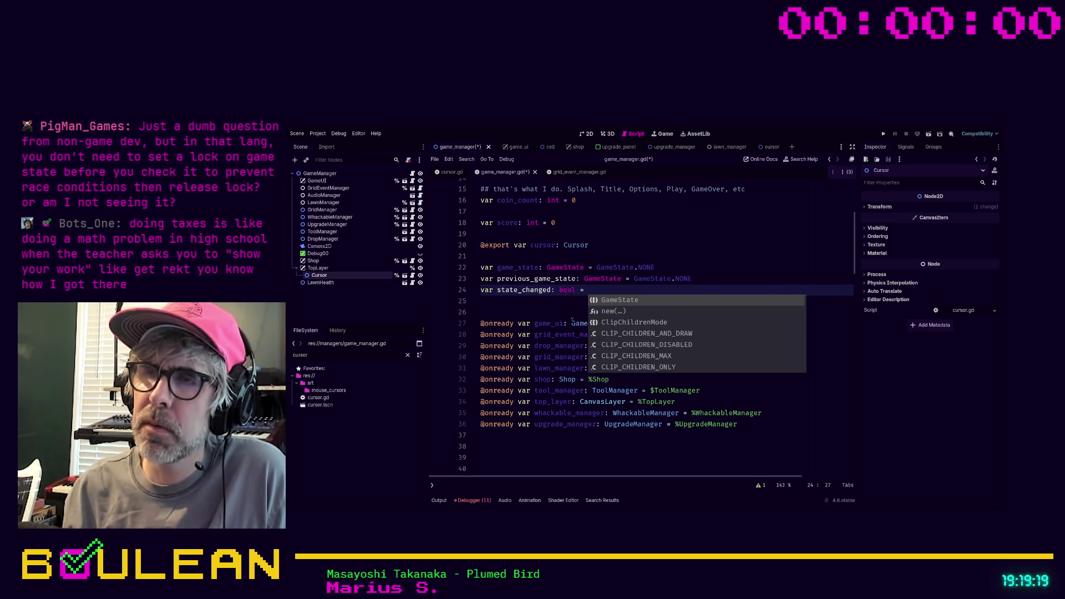
{"action": "type", "text": "false"}
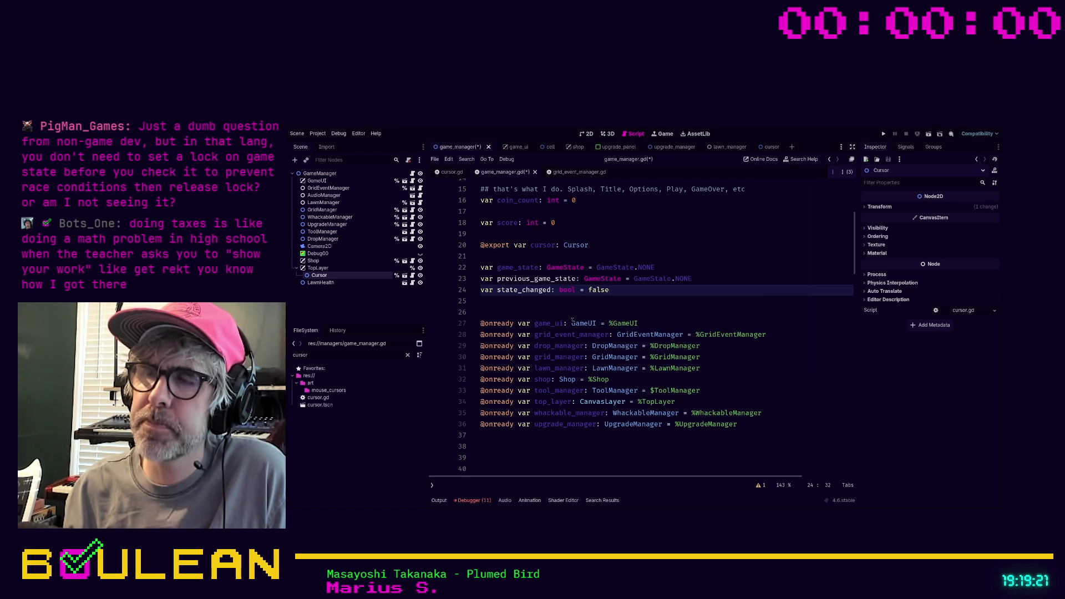
{"action": "type", "text": " ##"}
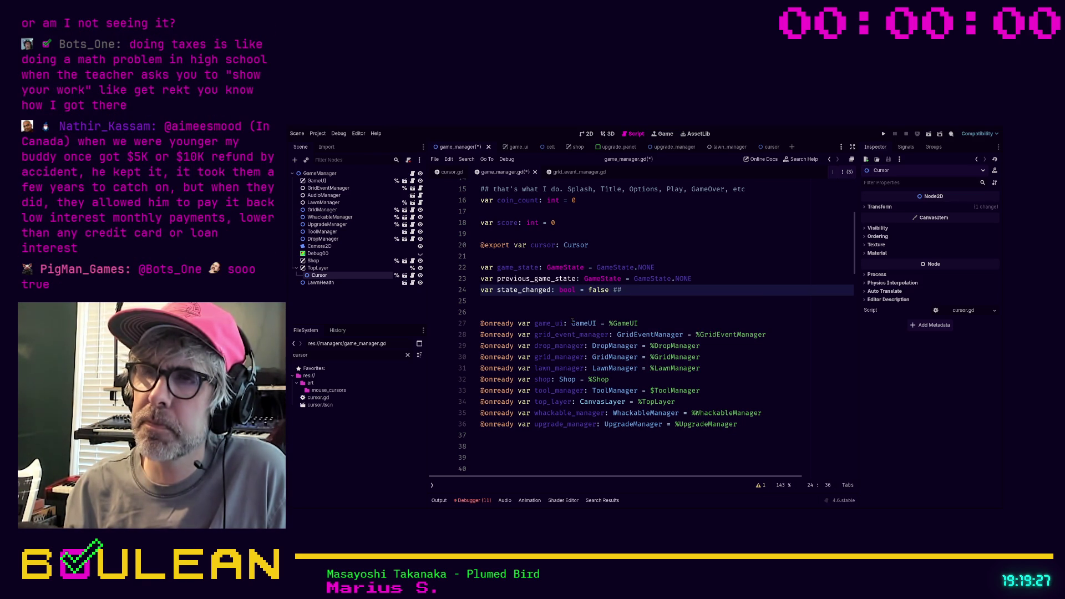
{"action": "type", "text": " Use when sta"}
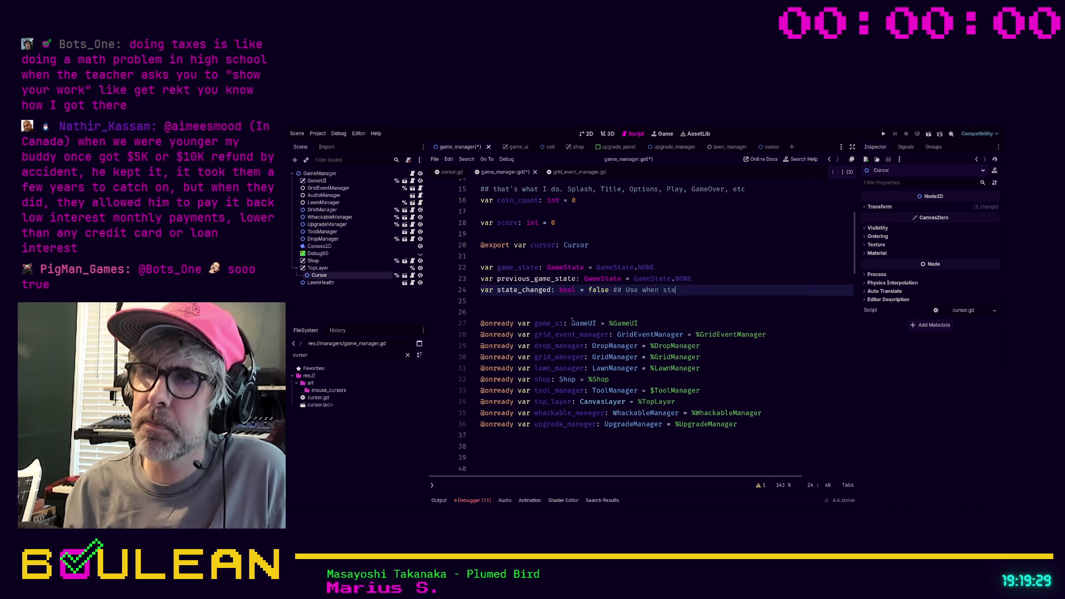
{"action": "type", "text": "te changes"}
{"action": "scroll", "coordinate": [583, 310], "scroll_direction": "down", "scroll_amount": 8}
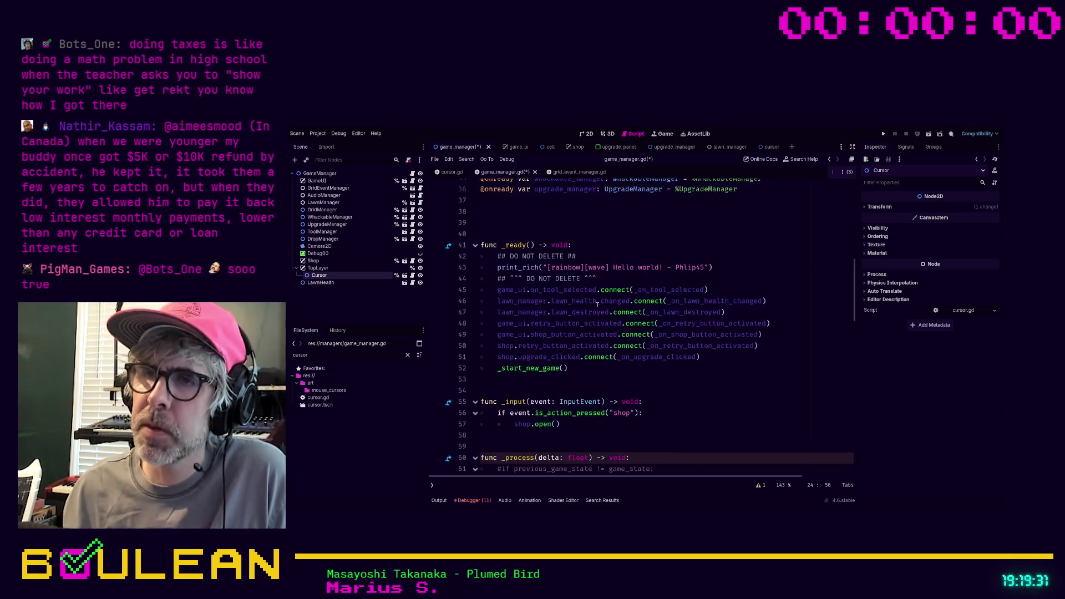
- Add 'if state_changed:' above the GameState.SHOP check and indent the check beneath it
{"action": "scroll", "coordinate": [597, 302], "scroll_direction": "down", "scroll_amount": 2}
{"action": "left_click", "coordinate": [668, 391]}
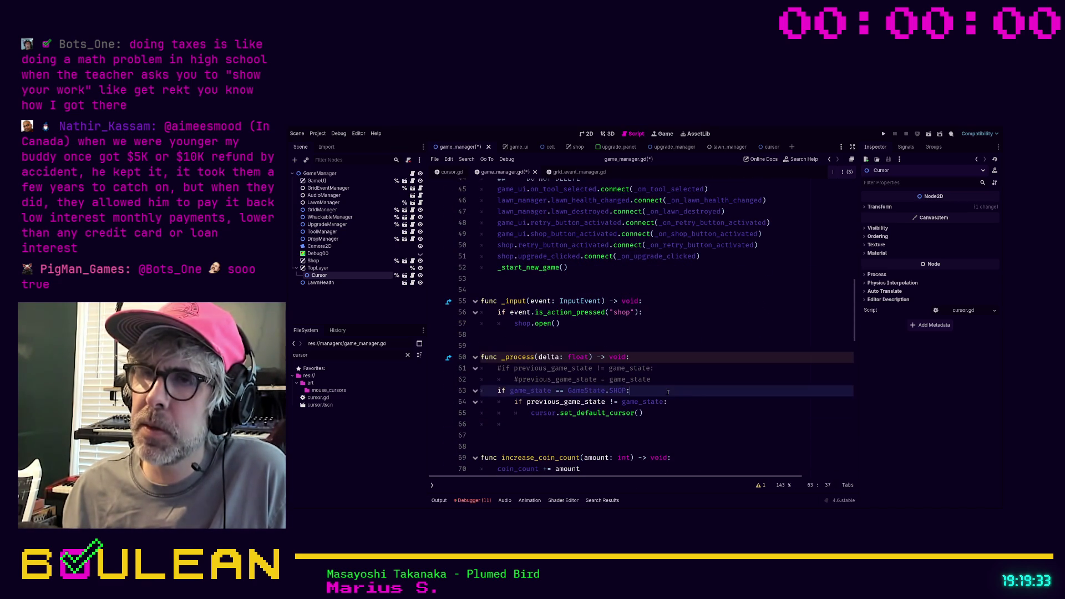
{"action": "key", "text": "Up"}
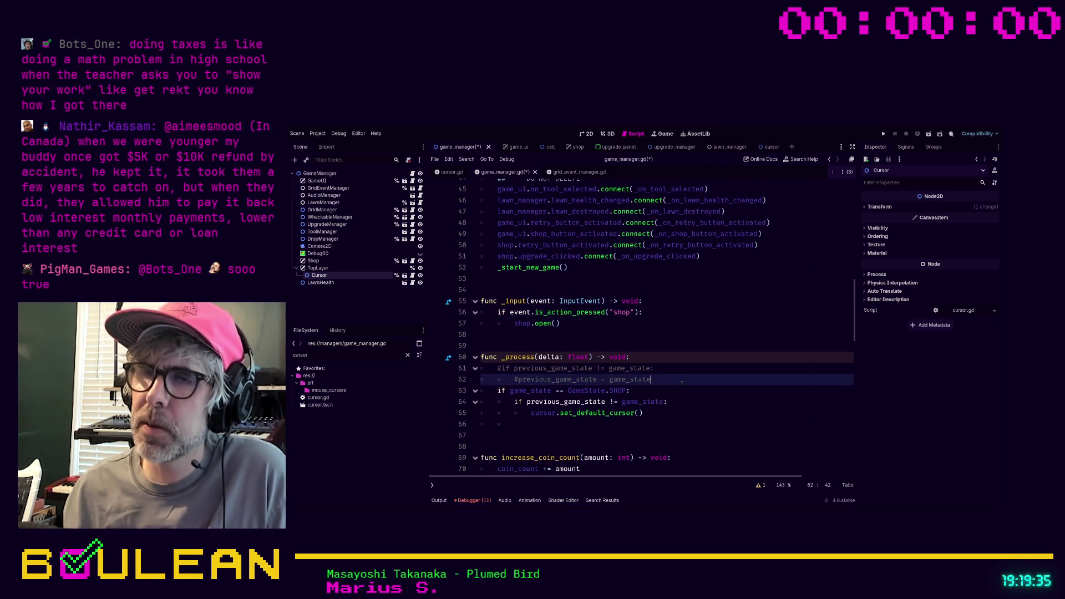
{"action": "key", "text": "Return"}
{"action": "type", "text": "if state_changed"}
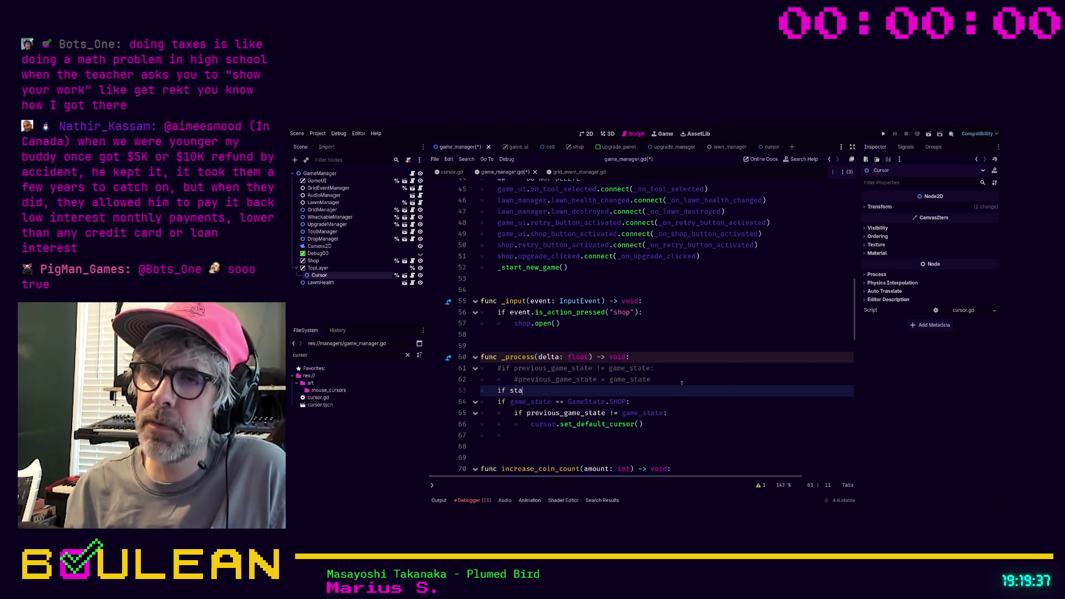
{"action": "type", "text": ":"}
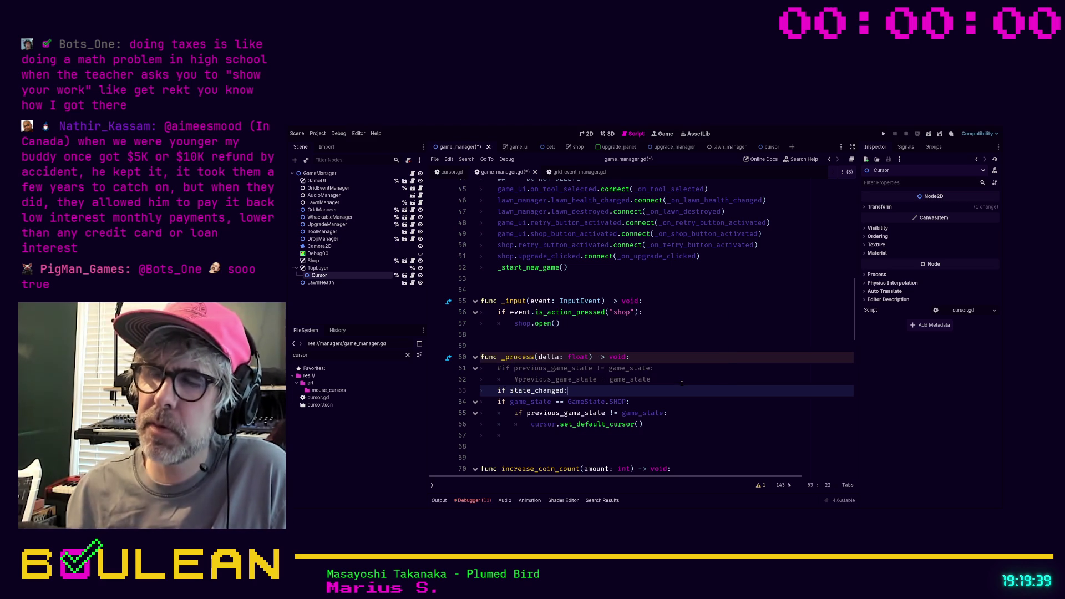
{"action": "key", "text": "Down"}
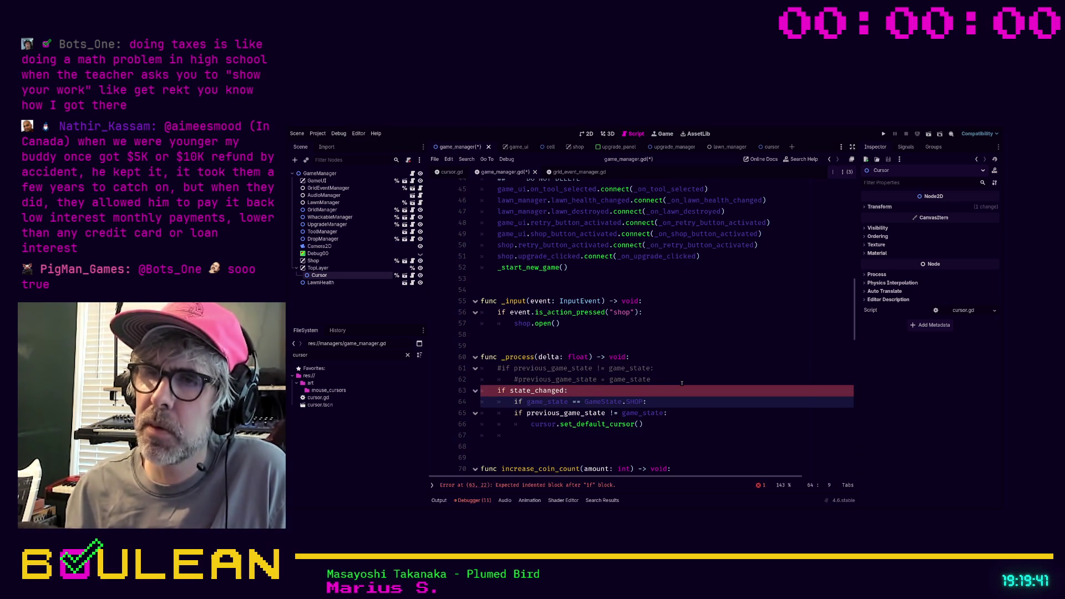
{"action": "key", "text": "Home"}
{"action": "key", "text": "Tab"}
- Remove the previous_game_state comparison line and add 'state_changed = false' after the cursor reset
{"action": "key", "text": "Down"}
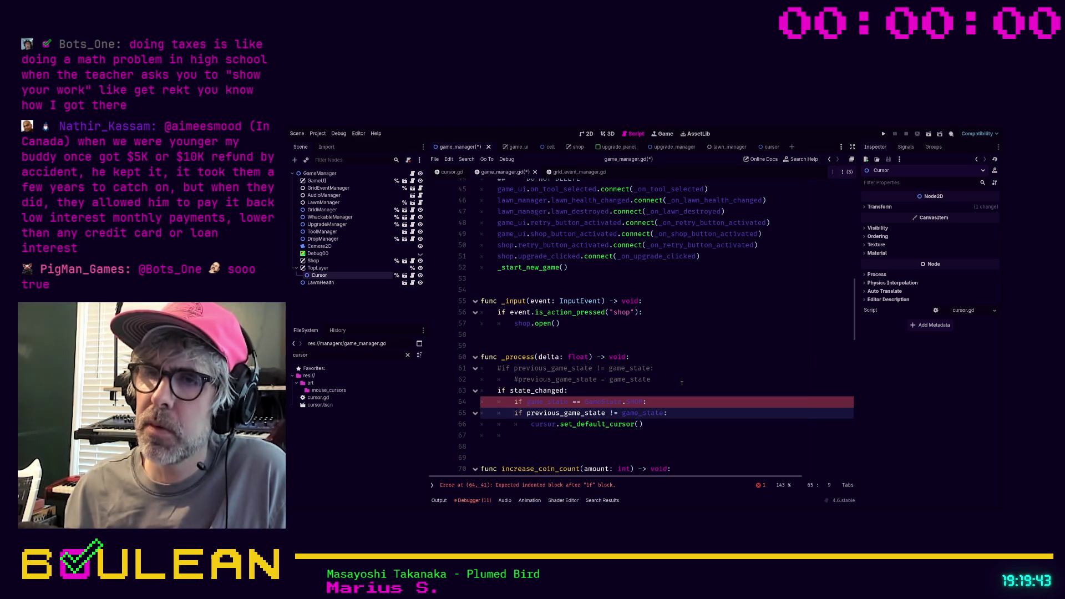
{"action": "key", "text": "ctrl+x"}
{"action": "key", "text": "End"}
{"action": "key", "text": "Return"}
{"action": "key", "text": "BackSpace"}
{"action": "type", "text": "state"}
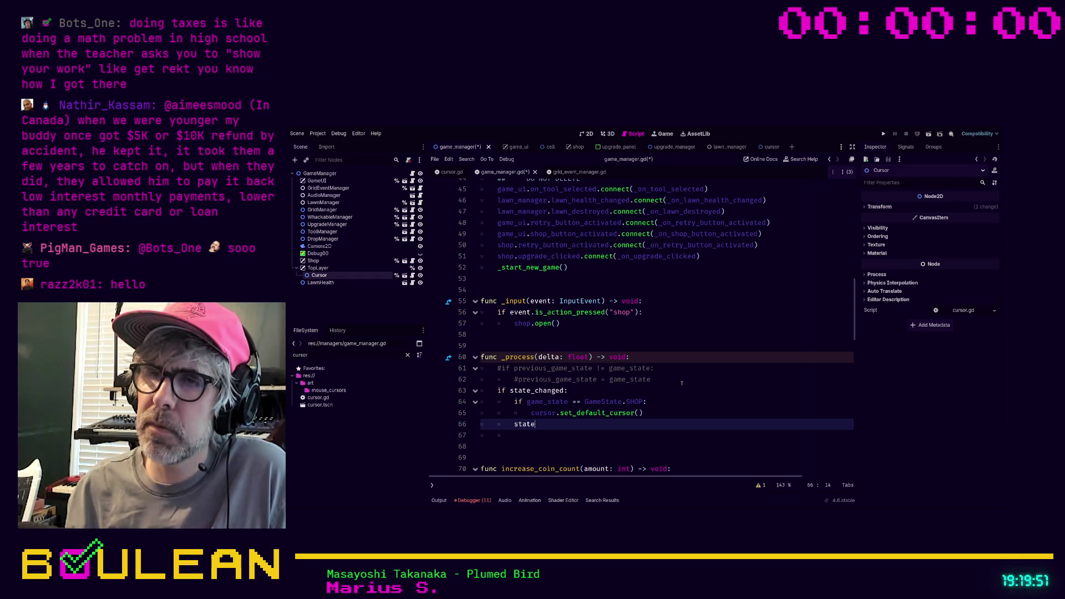
{"action": "key", "text": "Return"}
{"action": "type", "text": "= false"}
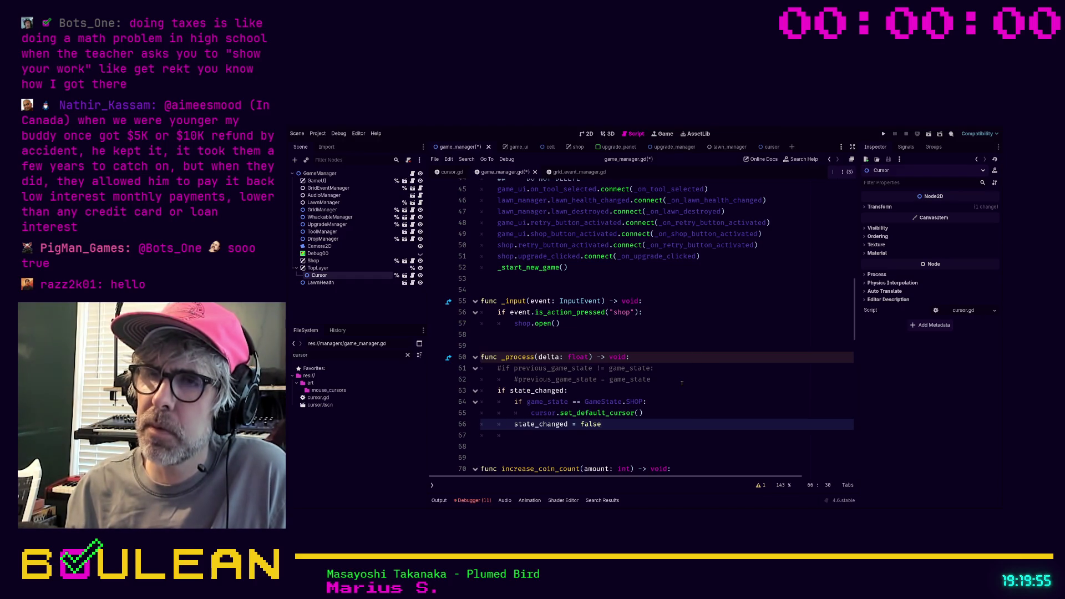
{"action": "key", "text": "Up"}
{"action": "key", "text": "Up"}
{"action": "key", "text": "Up"}
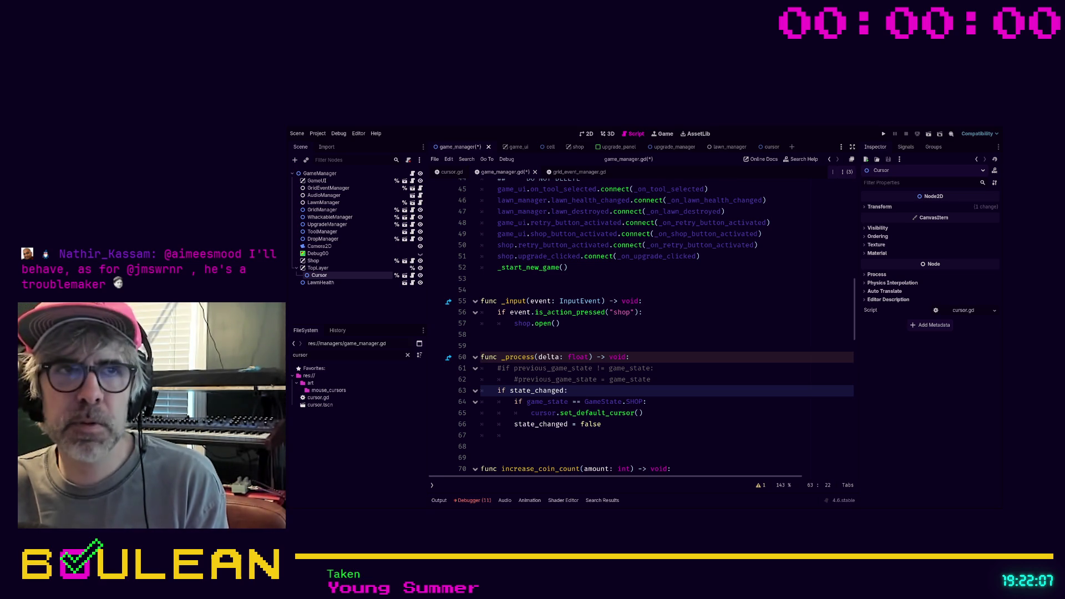
- Highlight the state_changed declaration at the top of game_manager.gd
{"action": "scroll", "coordinate": [638, 327], "scroll_direction": "up", "scroll_amount": 6}
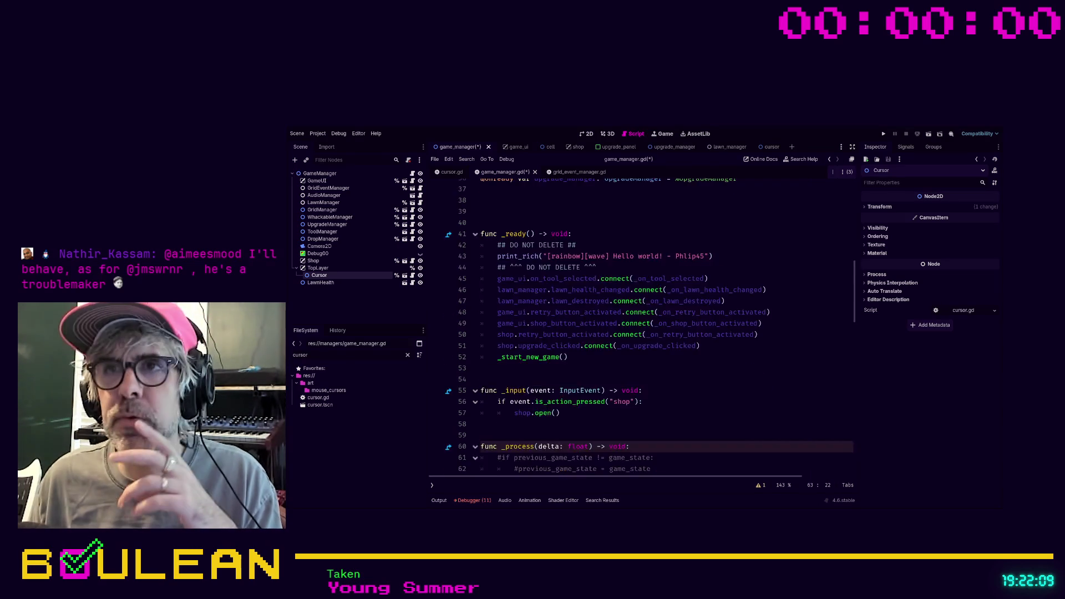
{"action": "scroll", "coordinate": [638, 327], "scroll_direction": "up", "scroll_amount": 4}
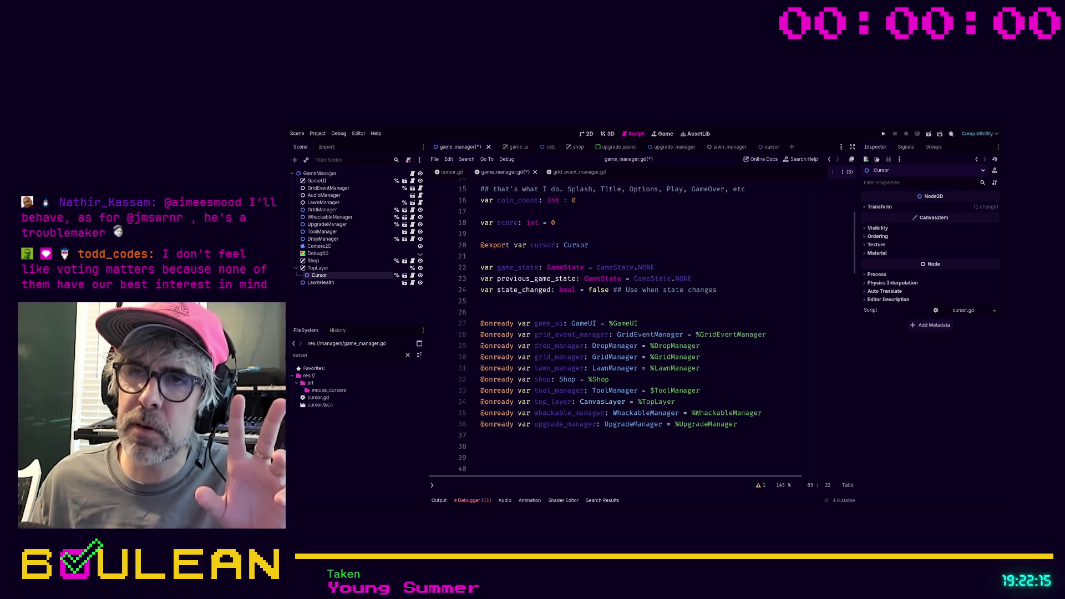
{"action": "left_click_drag", "start_coordinate": [559, 290], "coordinate": [484, 289]}
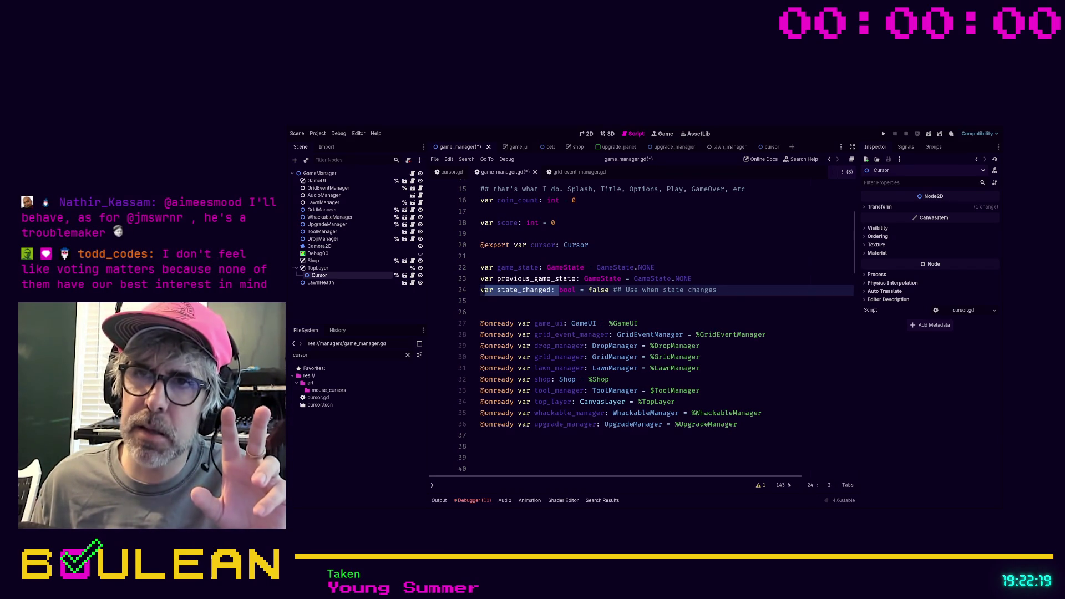
{"action": "key", "text": "Home"}
{"action": "left_click_drag", "start_coordinate": [555, 290], "coordinate": [528, 289]}
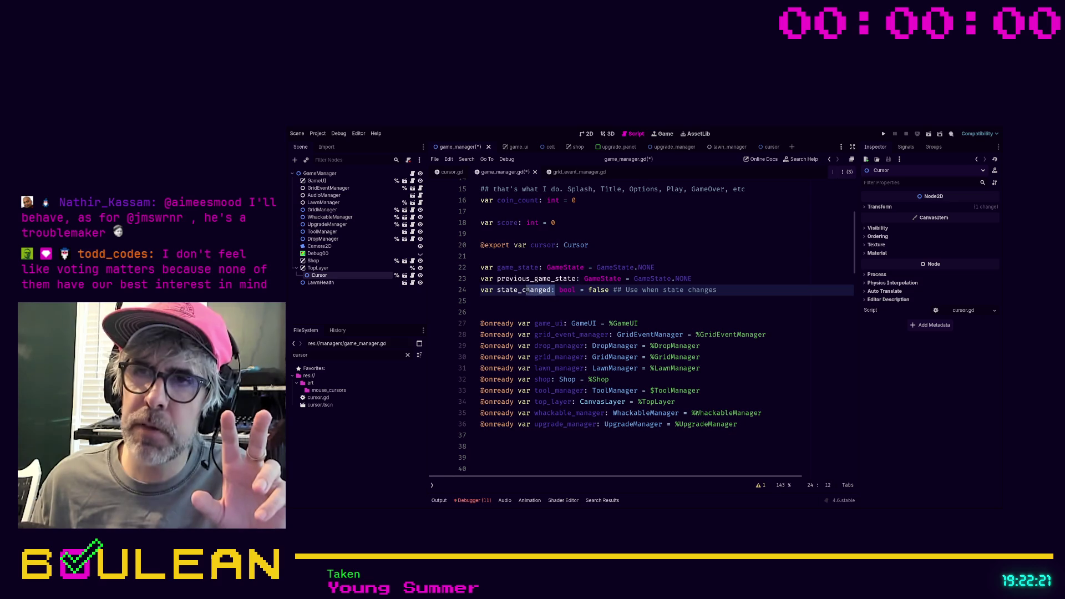
{"action": "left_click", "coordinate": [592, 290]}
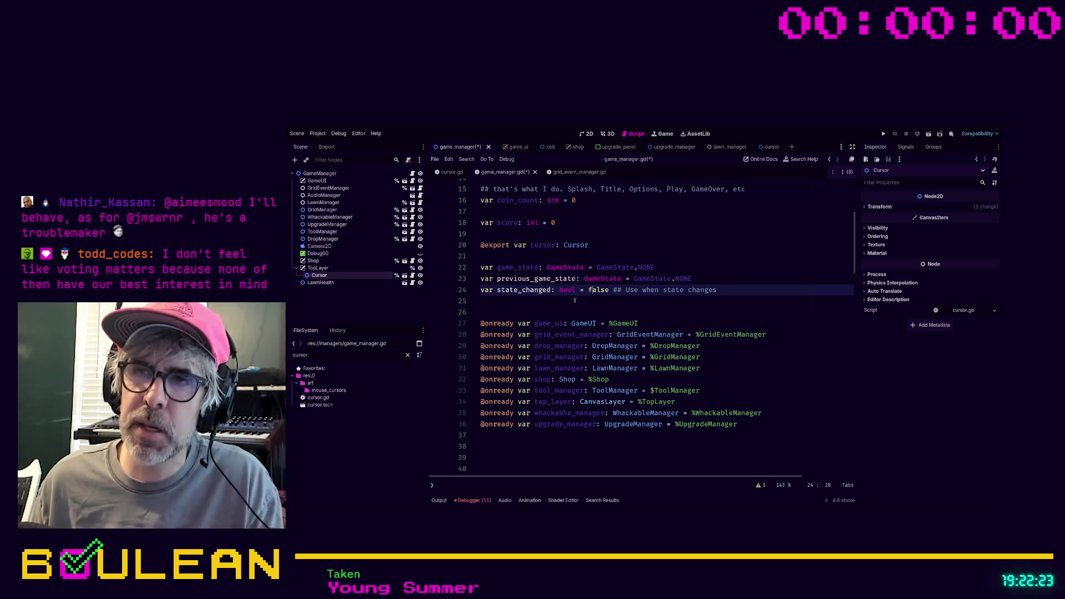
{"action": "scroll", "coordinate": [542, 327], "scroll_direction": "down", "scroll_amount": 10}
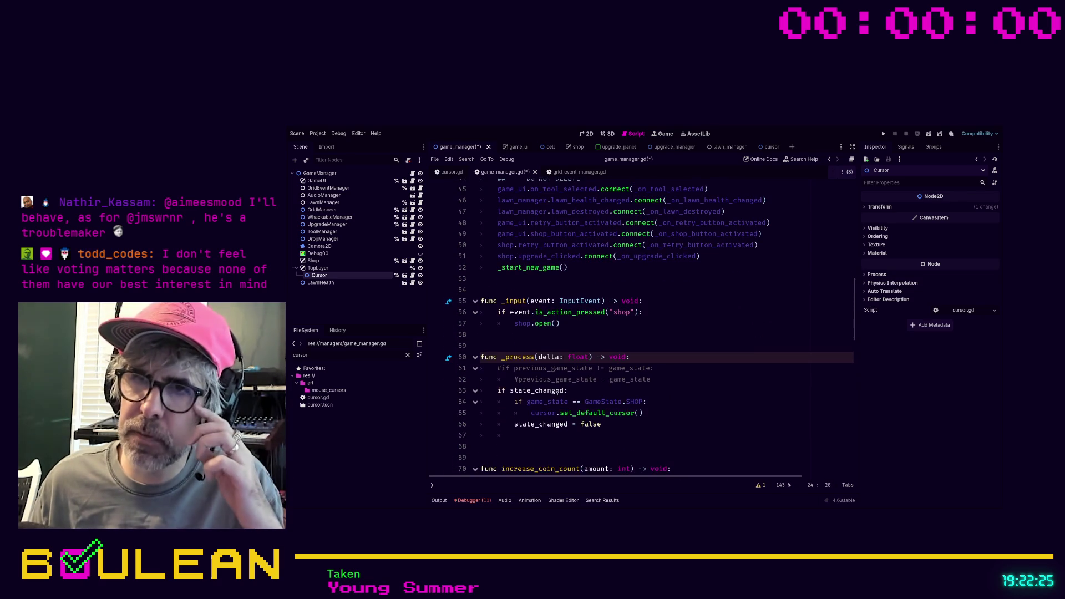
- Move 'state_changed = false' directly under 'if state_changed:' and save game_manager.gd
{"action": "left_click", "coordinate": [537, 425]}
{"action": "key", "text": "alt+Up"}
{"action": "key", "text": "alt+Up"}
{"action": "key", "text": "alt+Up"}
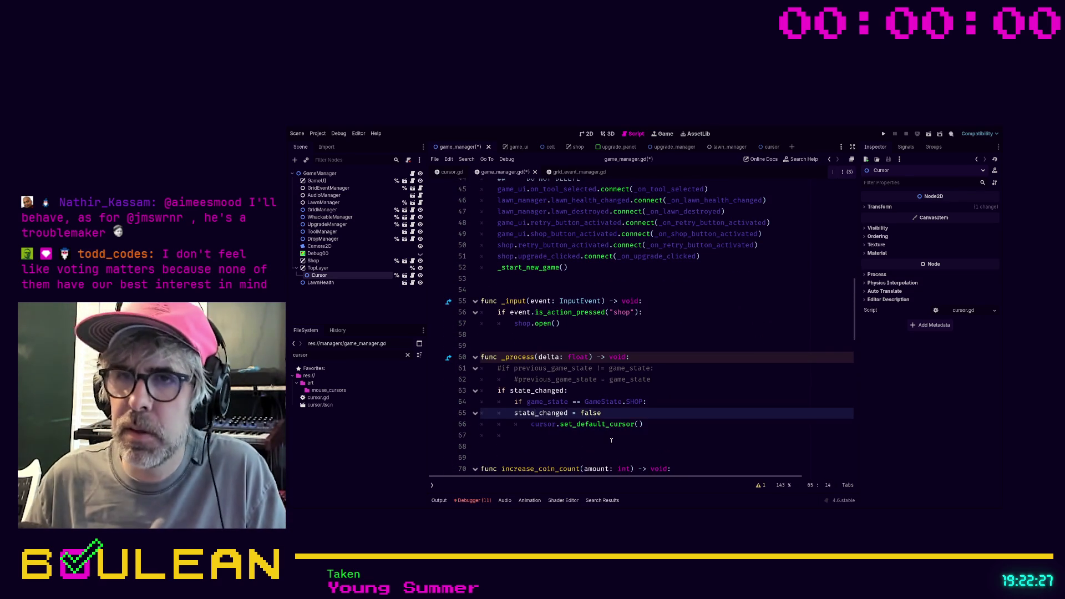
{"action": "key", "text": "alt+Down"}
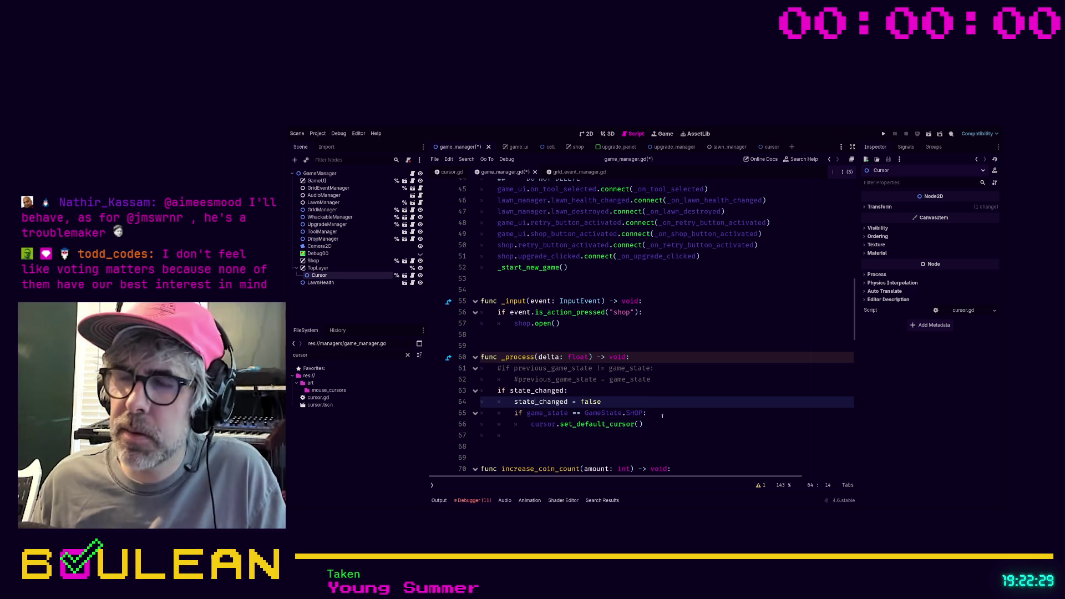
{"action": "left_click", "coordinate": [666, 413]}
{"action": "key", "text": "ctrl+s"}
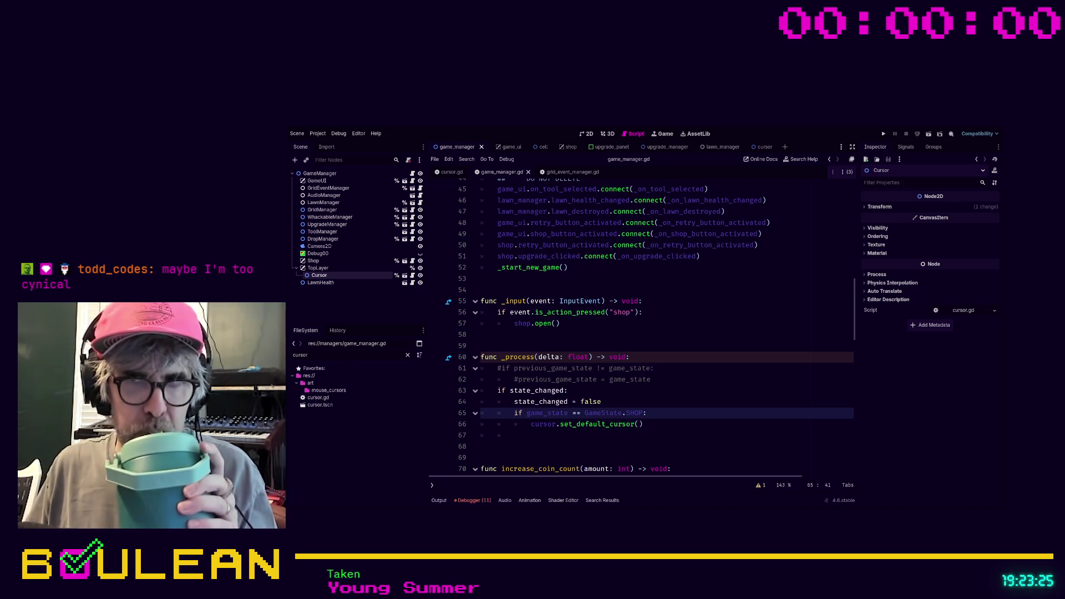
- Delete blank line 69 between _process and increase_coin_count, then save game_manager.gd
{"action": "scroll", "coordinate": [649, 325], "scroll_direction": "down", "scroll_amount": 1}
{"action": "left_click", "coordinate": [527, 427]}
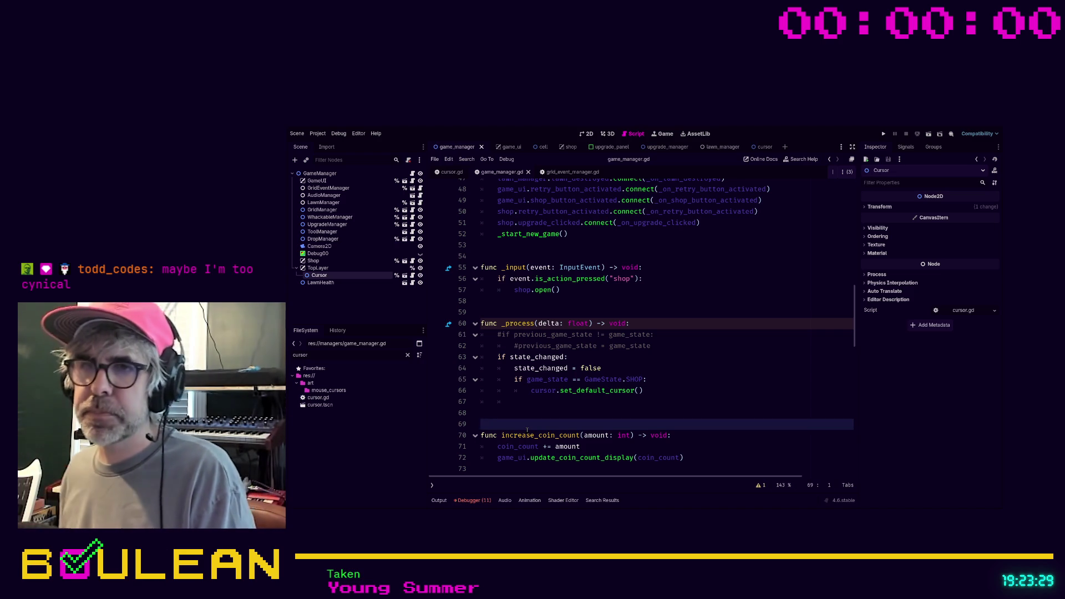
{"action": "key", "text": "BackSpace"}
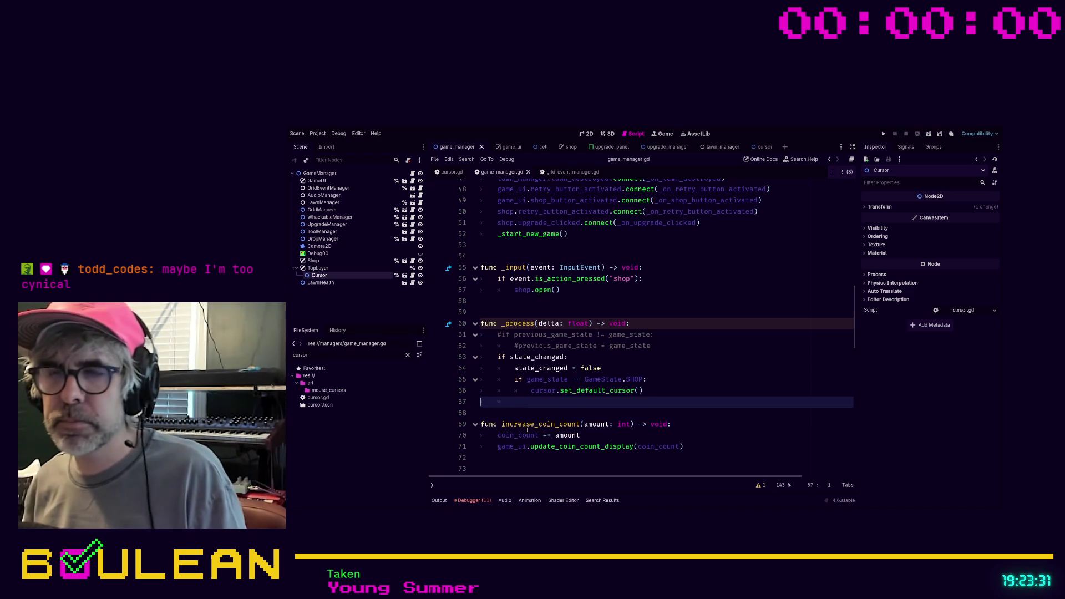
{"action": "key", "text": "Up"}
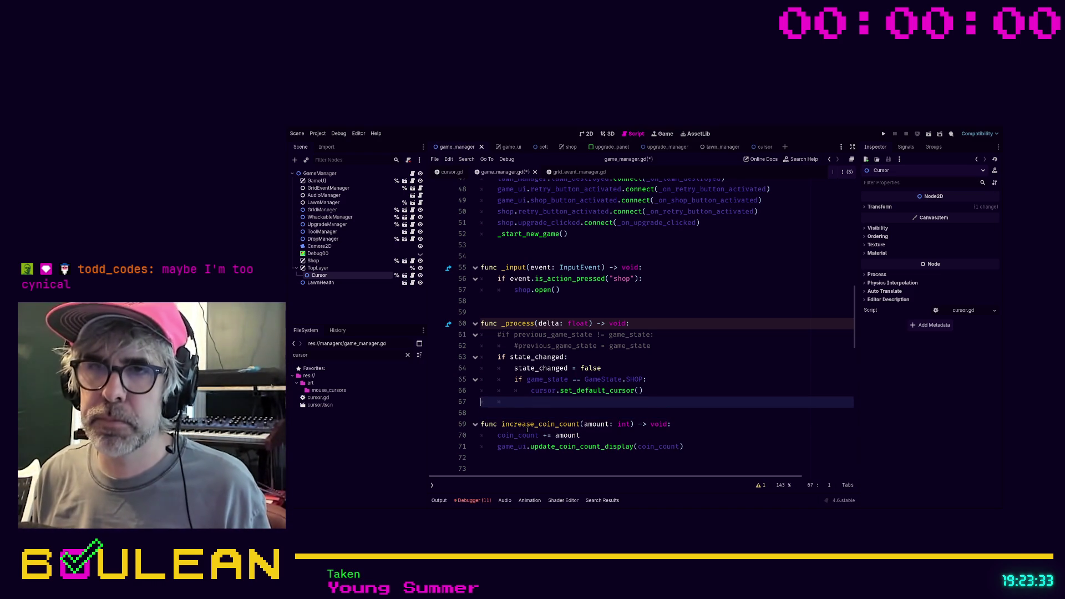
{"action": "key", "text": "ctrl+s"}
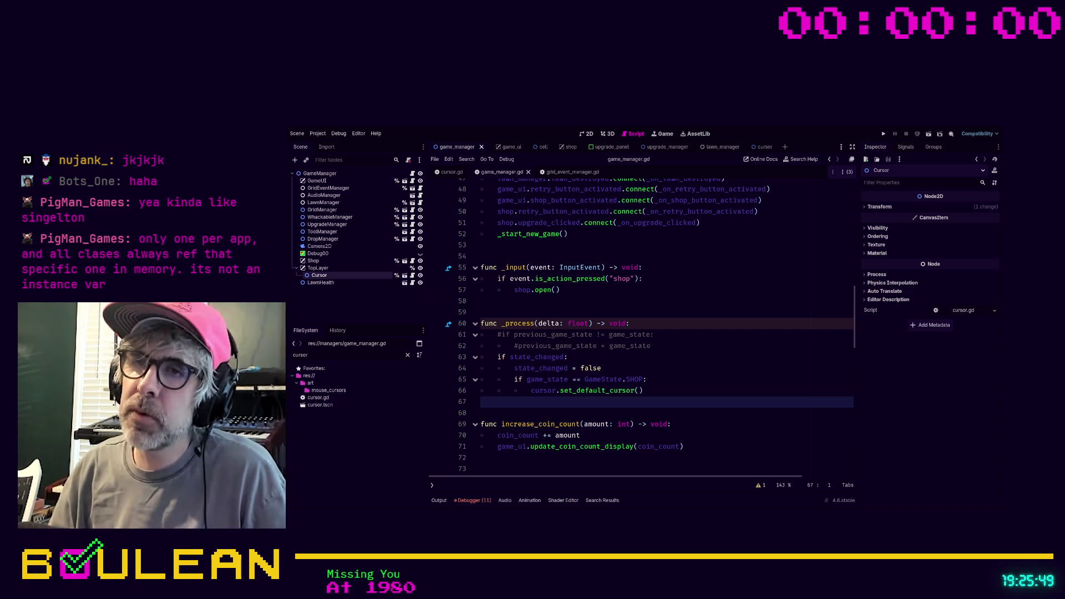
{"action": "left_click", "coordinate": [672, 335]}
- Delete the two commented-out previous_game_state lines at the top of _process
{"action": "left_click", "coordinate": [672, 342]}
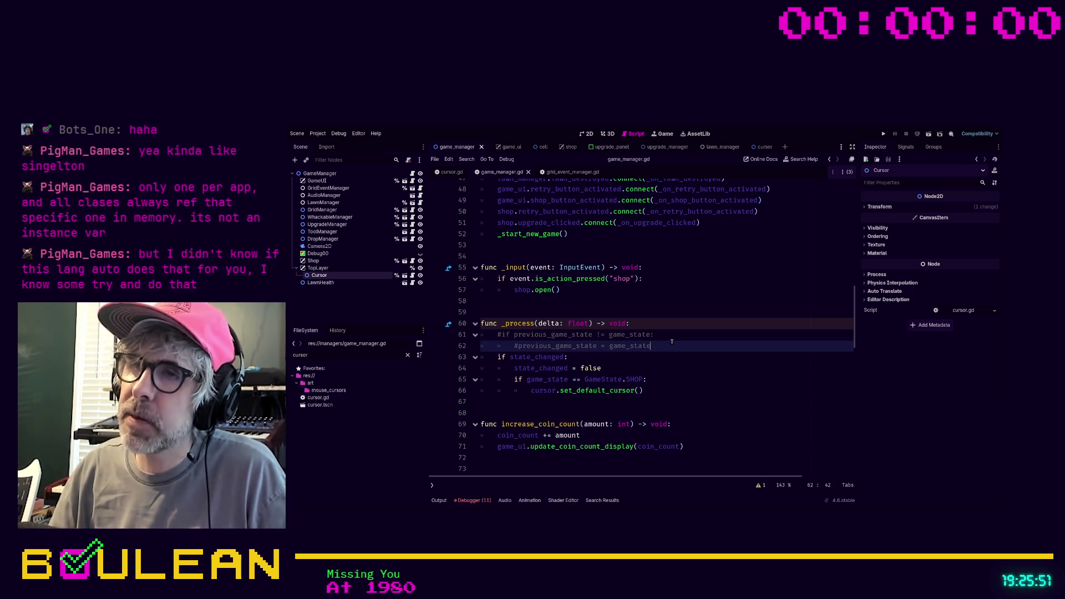
{"action": "key", "text": "Left"}
{"action": "key", "text": "shift+Home"}
{"action": "key", "text": "shift+Home"}
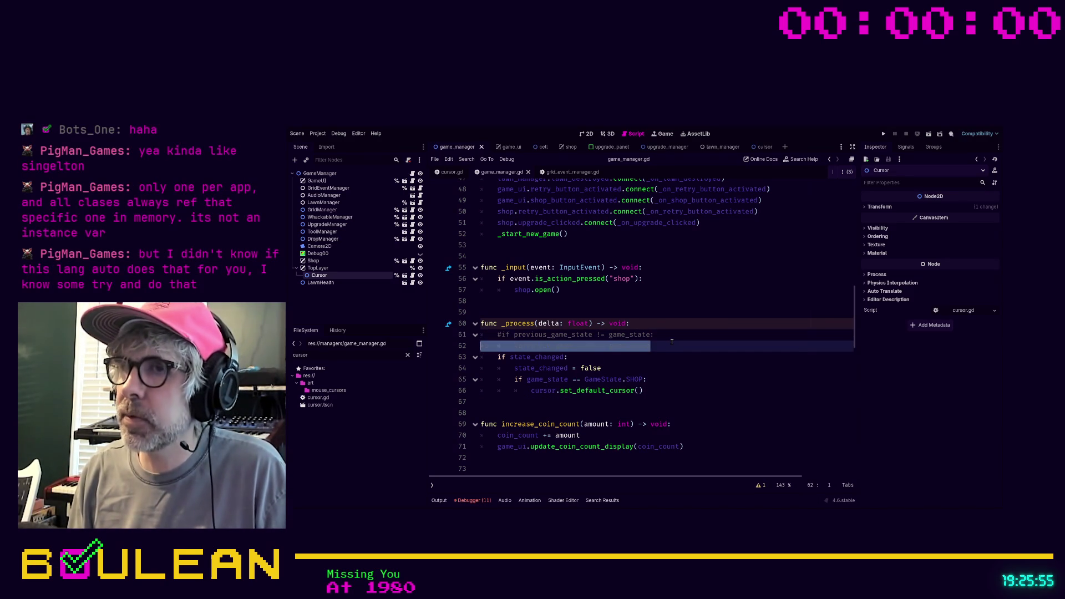
{"action": "key", "text": "shift+Up"}
{"action": "key", "text": "BackSpace"}
{"action": "key", "text": "BackSpace"}
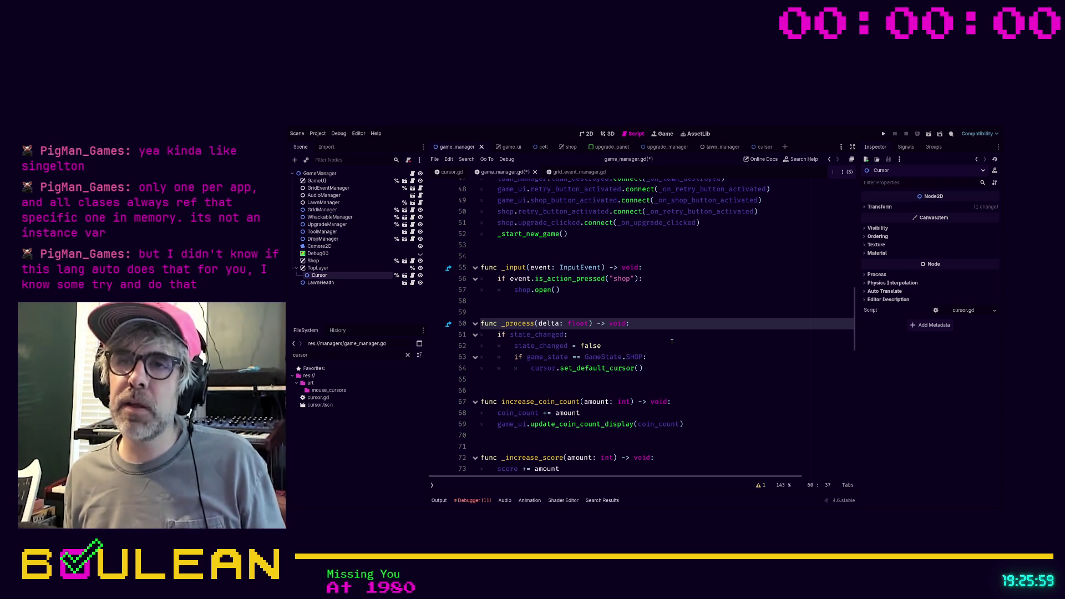
- Place the caret on the empty line 54 near the top of game_manager.gd
{"action": "scroll", "coordinate": [632, 306], "scroll_direction": "up", "scroll_amount": 13}
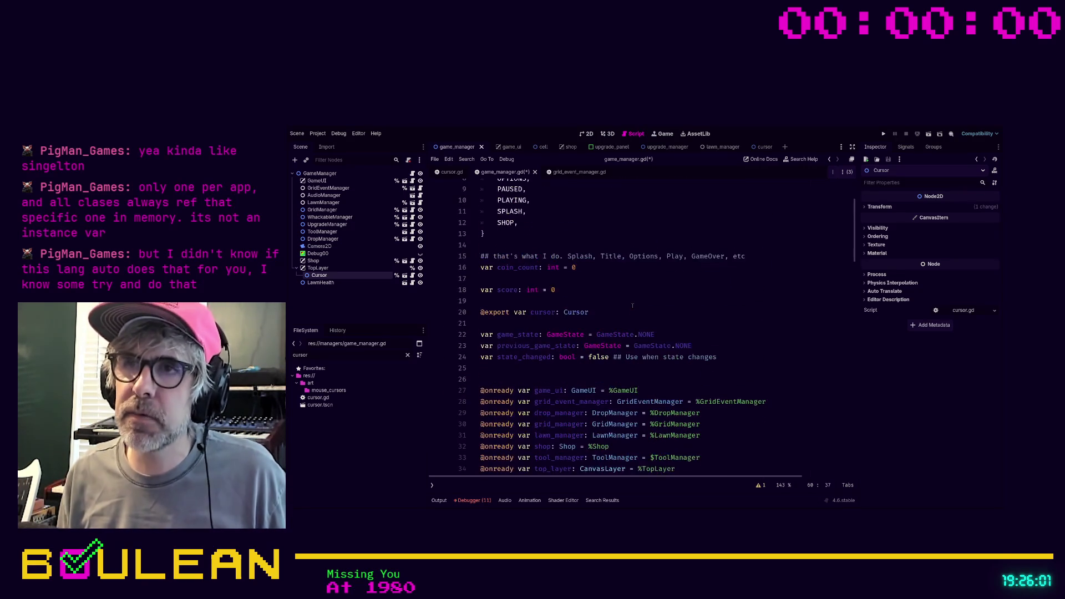
{"action": "scroll", "coordinate": [633, 306], "scroll_direction": "down", "scroll_amount": 4}
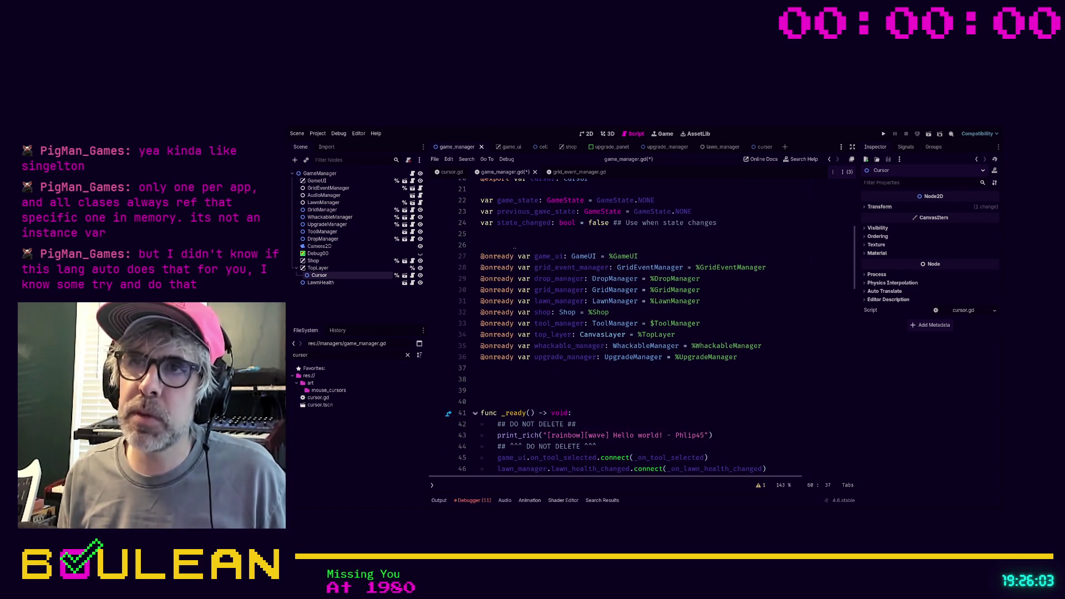
{"action": "scroll", "coordinate": [514, 253], "scroll_direction": "up", "scroll_amount": 1}
{"action": "scroll", "coordinate": [513, 268], "scroll_direction": "down", "scroll_amount": 5}
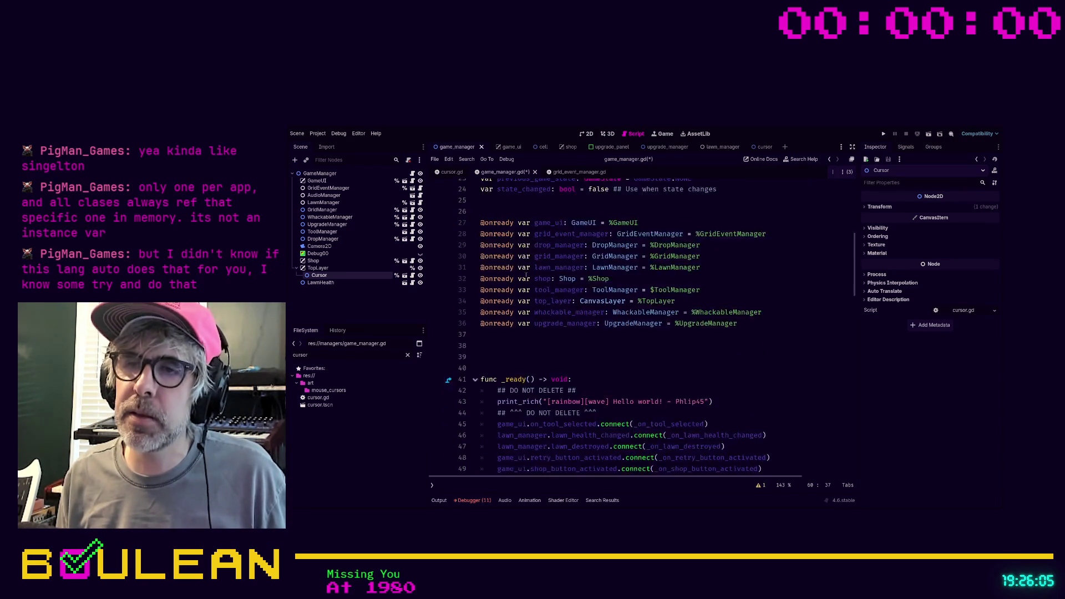
{"action": "left_click", "coordinate": [609, 413]}
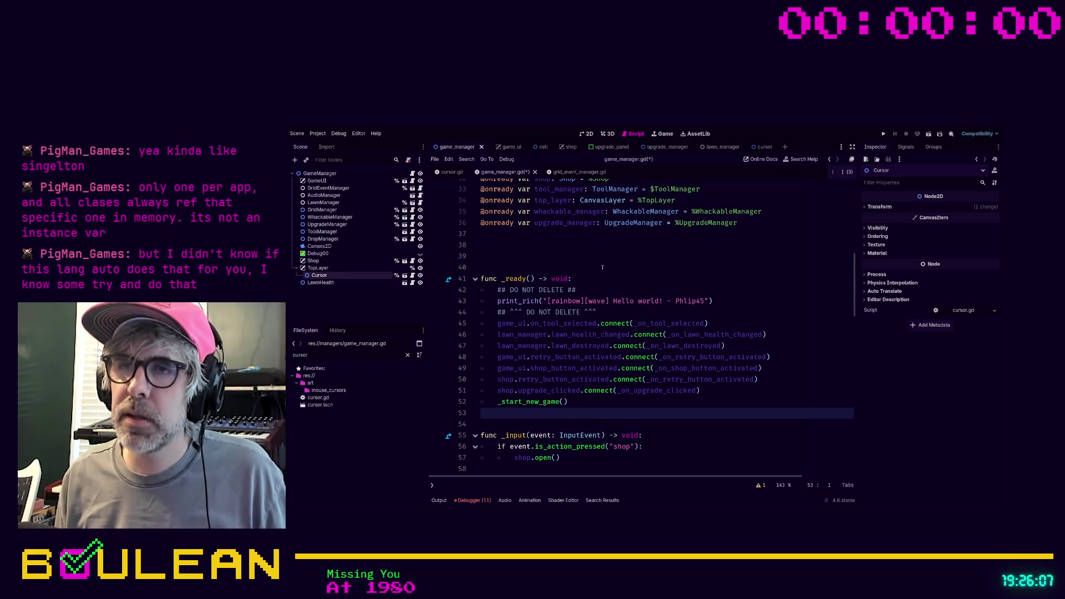
{"action": "scroll", "coordinate": [568, 388], "scroll_direction": "down", "scroll_amount": 2}
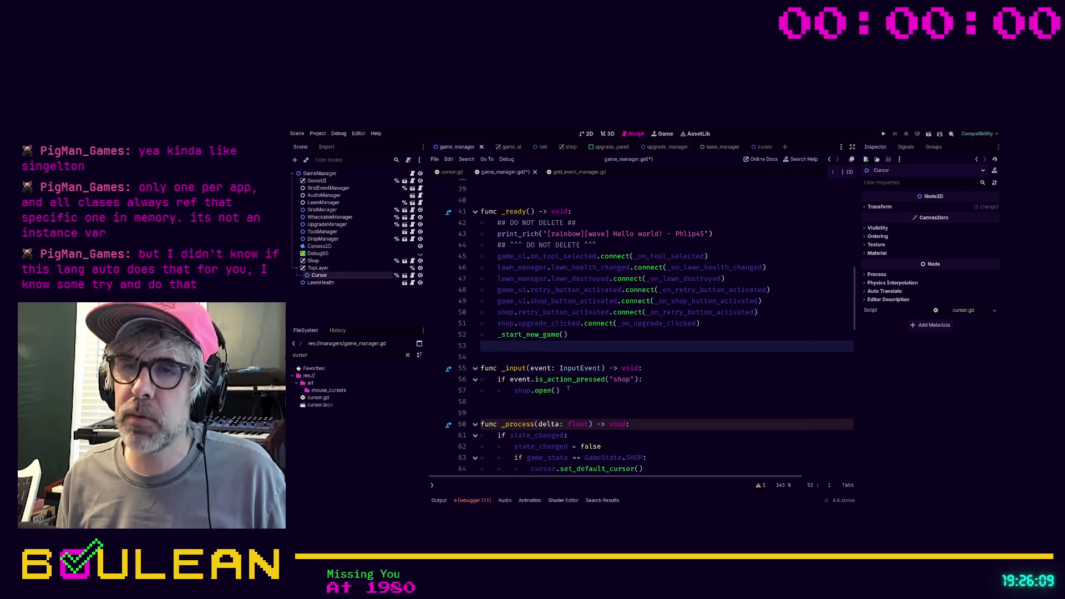
{"action": "key", "text": "Down"}
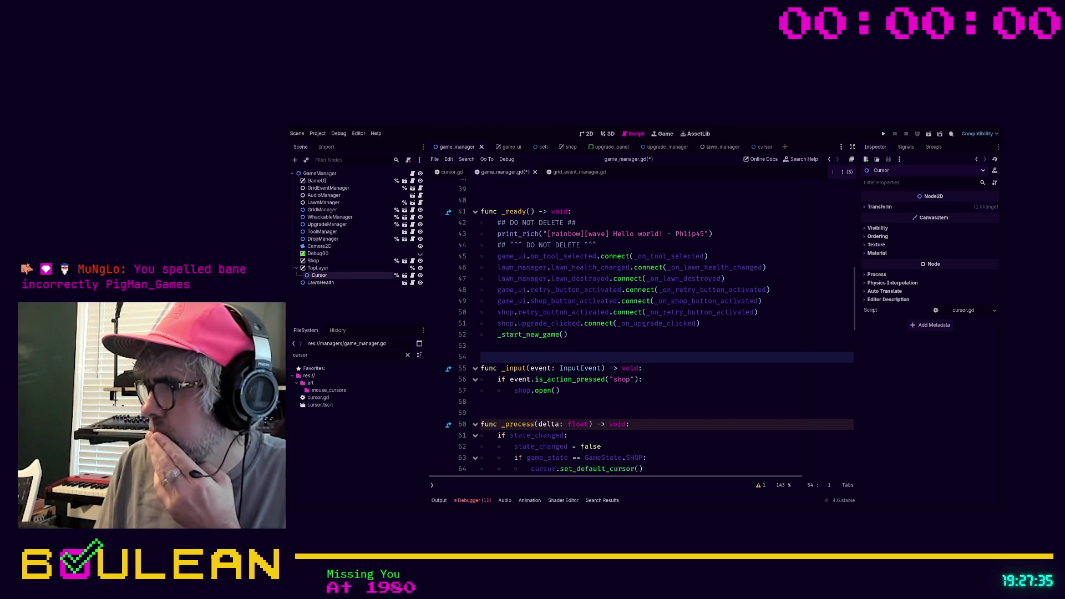
- Declare 'static var locked: bool = false' on line 19 under score and save game_manager.gd
{"action": "scroll", "coordinate": [638, 328], "scroll_direction": "up", "scroll_amount": 4}
{"action": "scroll", "coordinate": [638, 327], "scroll_direction": "up", "scroll_amount": 9}
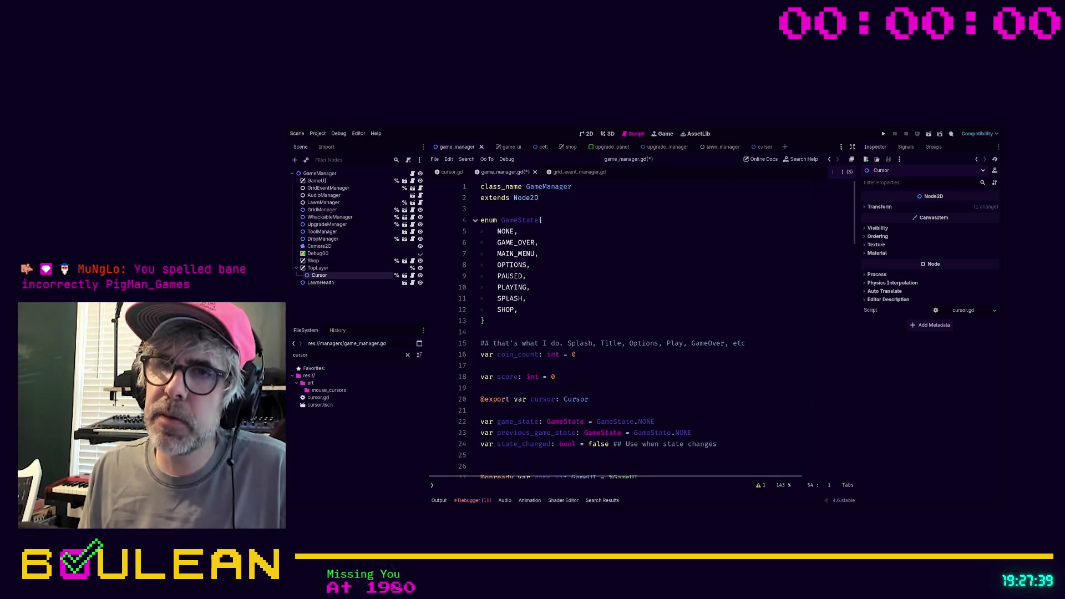
{"action": "left_click", "coordinate": [600, 389]}
{"action": "key", "text": "Return"}
{"action": "key", "text": "Return"}
{"action": "key", "text": "Up"}
{"action": "key", "text": "Up"}
{"action": "type", "text": "stat"}
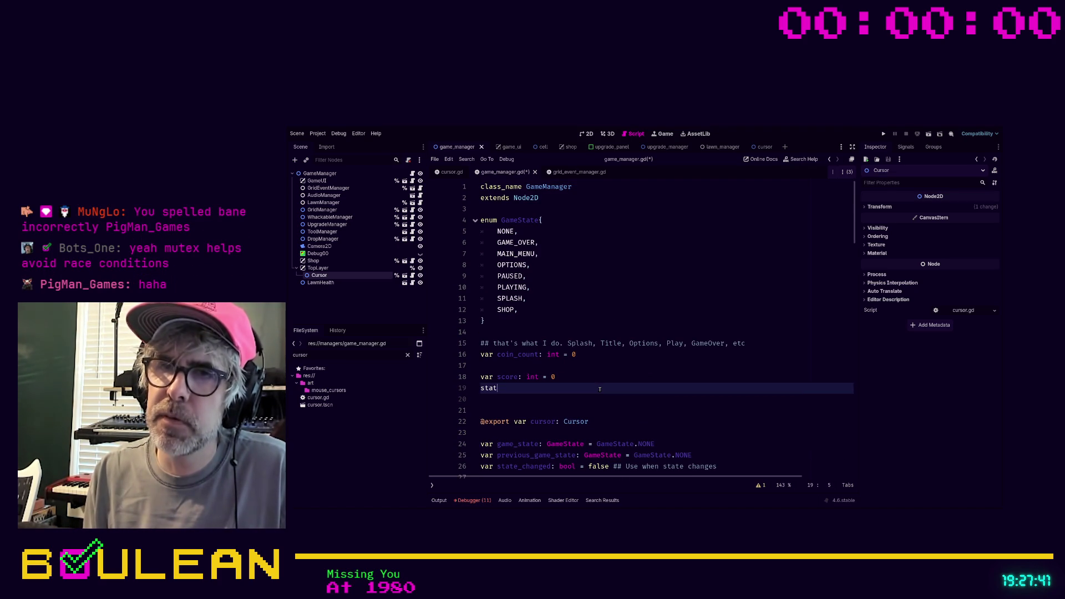
{"action": "type", "text": "ic var locked: bool "}
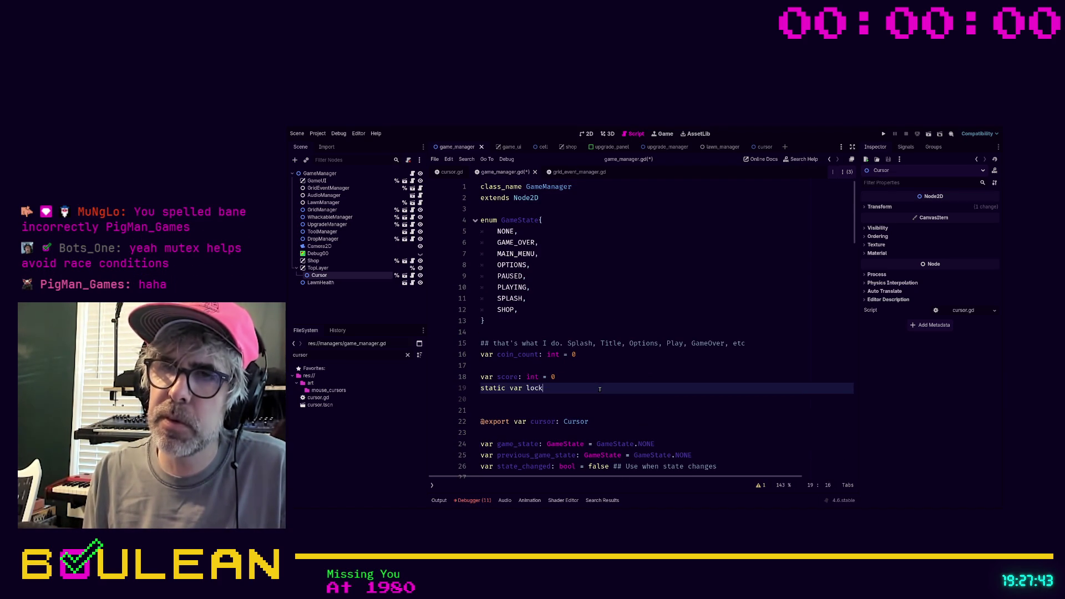
{"action": "type", "text": "="}
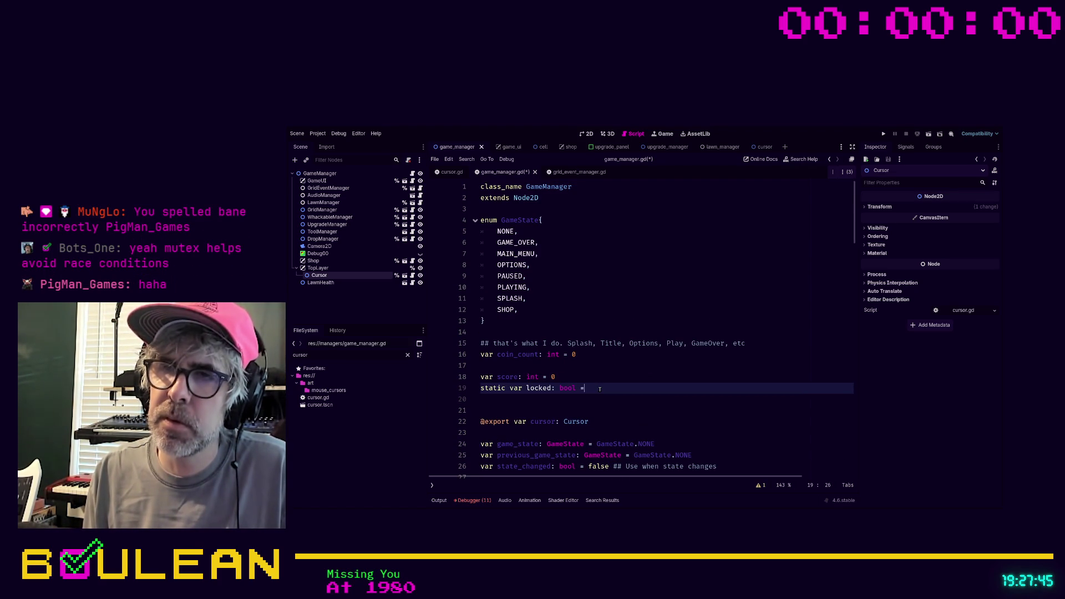
{"action": "key", "text": "Down"}
{"action": "key", "text": "ctrl+s"}
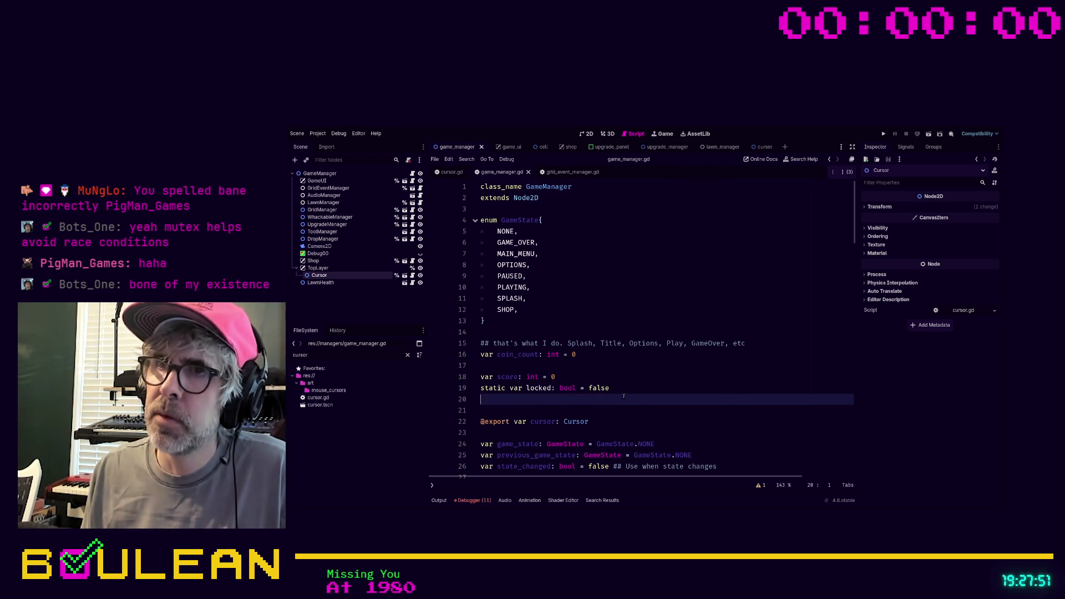
{"action": "left_click", "coordinate": [566, 172]}
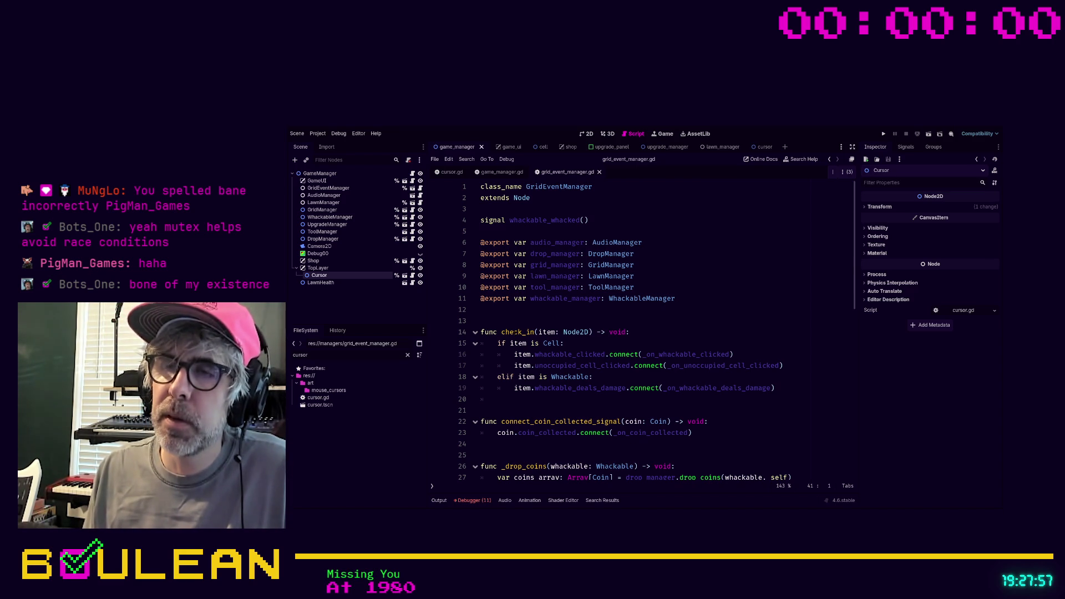
- Clear the stray GameManager.locked expression from line 20 in check_in
{"action": "left_click", "coordinate": [552, 399]}
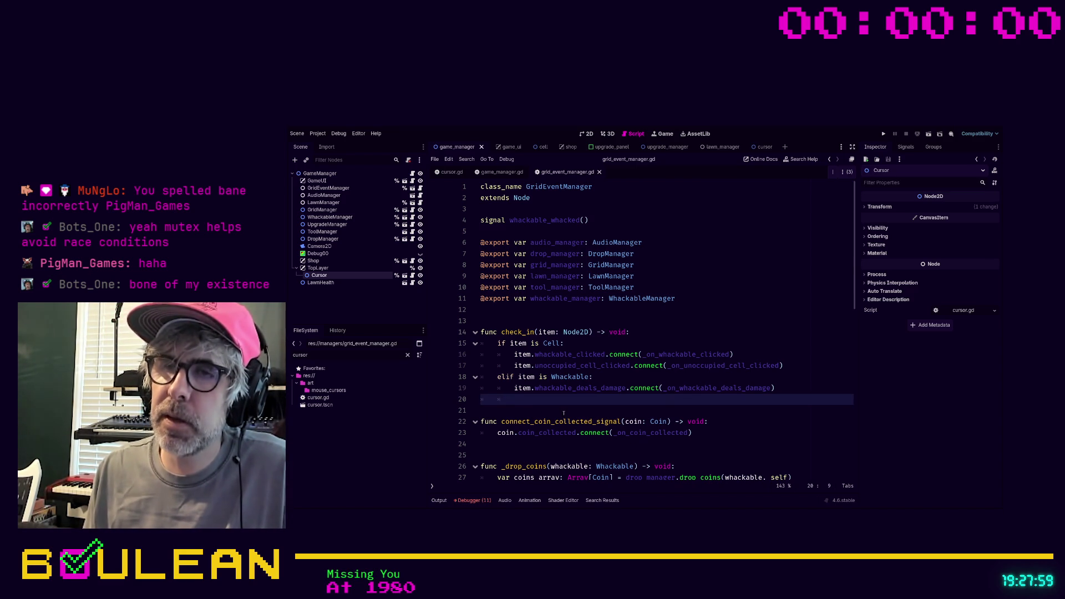
{"action": "type", "text": "Game"}
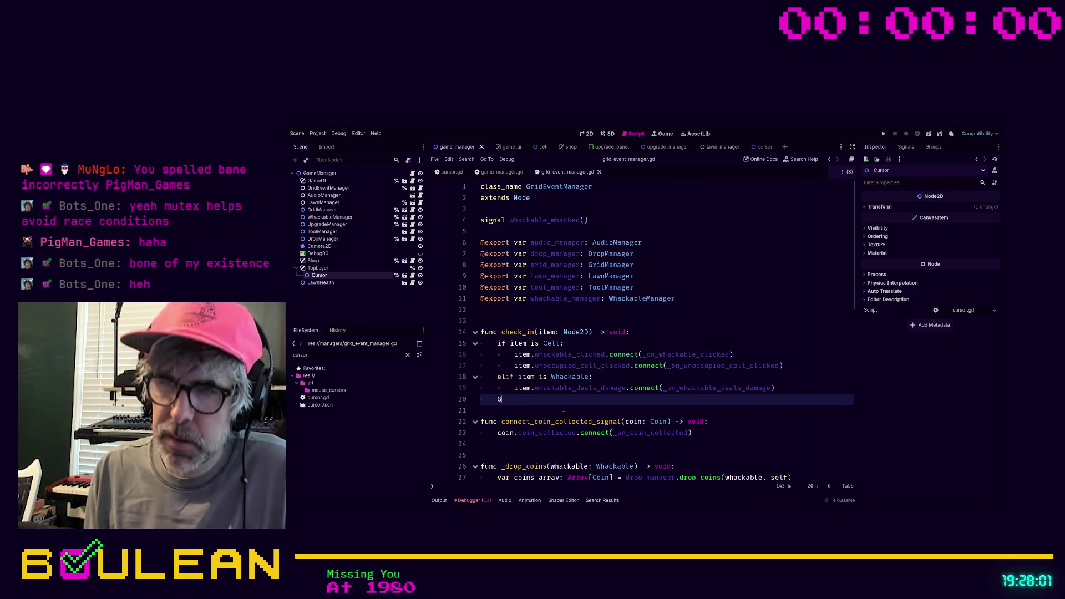
{"action": "key", "text": "Return"}
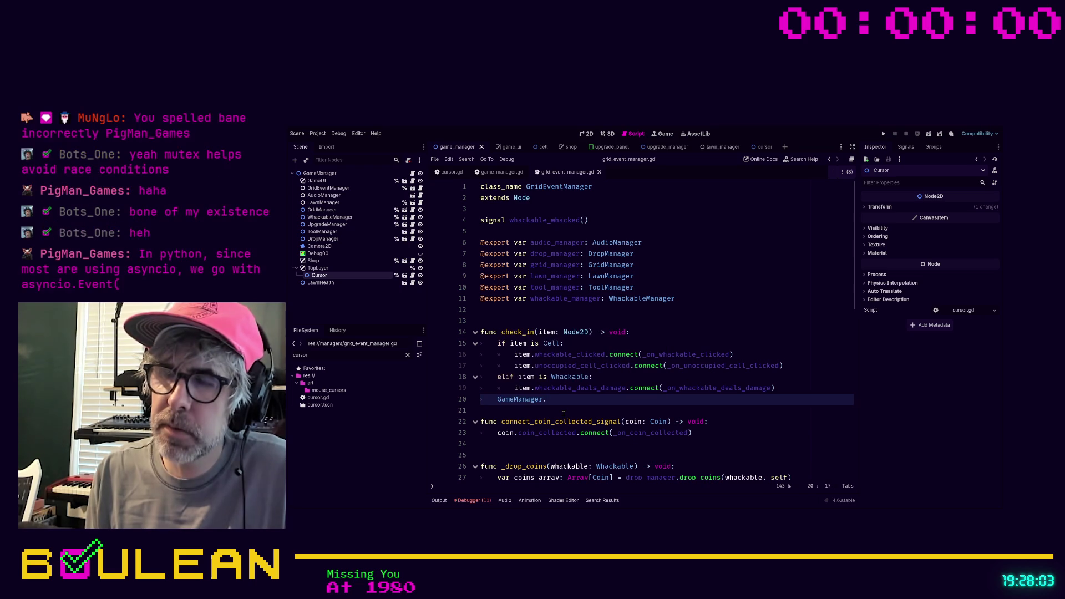
{"action": "type", "text": "."}
{"action": "key", "text": "Down"}
{"action": "key", "text": "Return"}
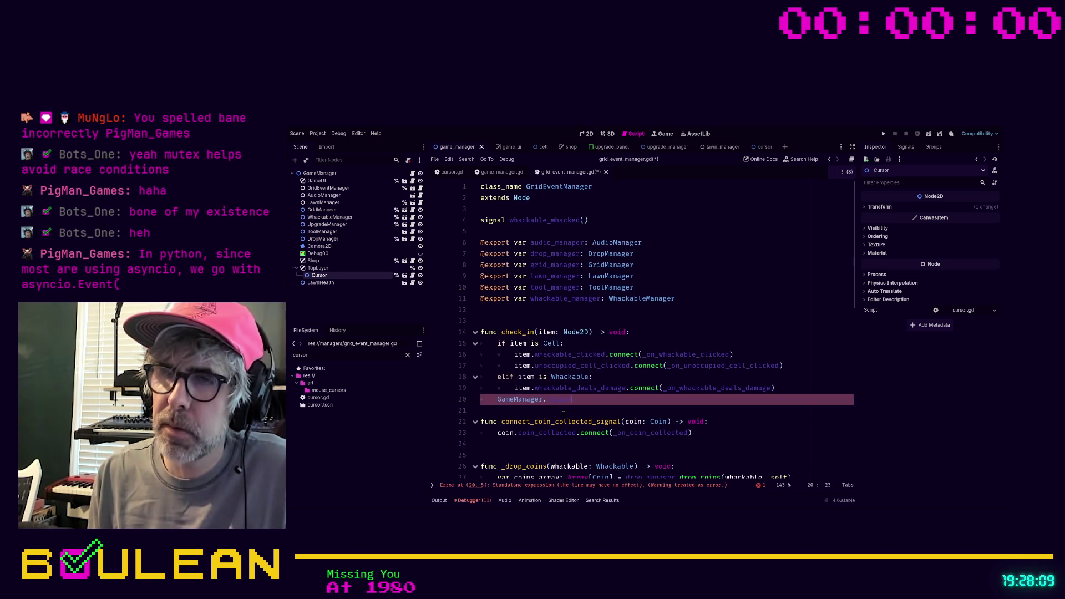
{"action": "key", "text": "shift+Home"}
{"action": "key", "text": "BackSpace"}
- Add print(str(GameManager.locked)) on line 24 of connect_coin_collected_signal, save, and run the game
{"action": "left_click", "coordinate": [507, 448]}
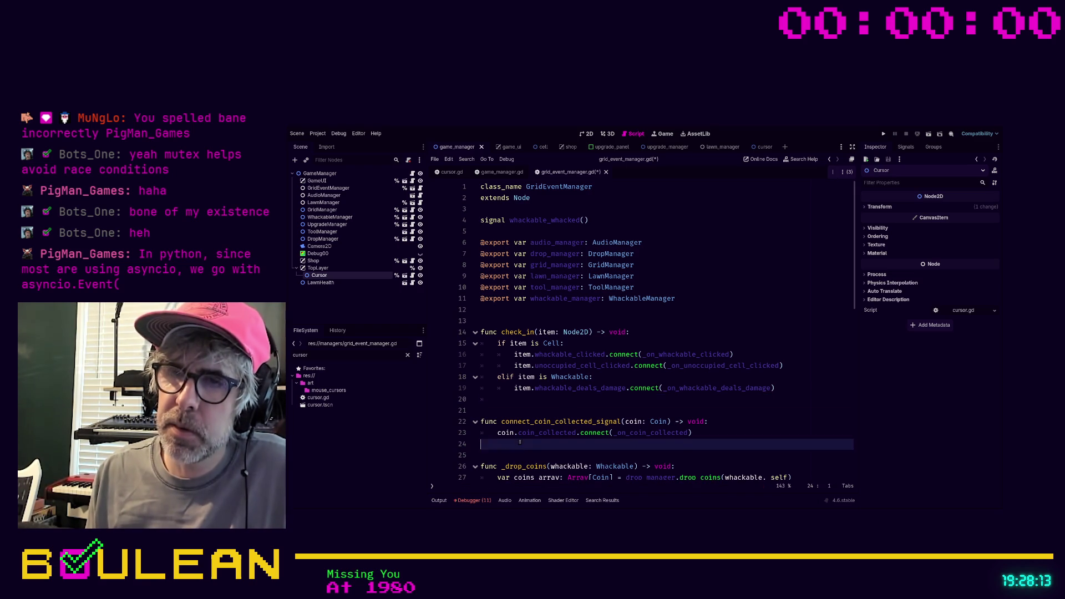
{"action": "scroll", "coordinate": [533, 433], "scroll_direction": "down", "scroll_amount": 4}
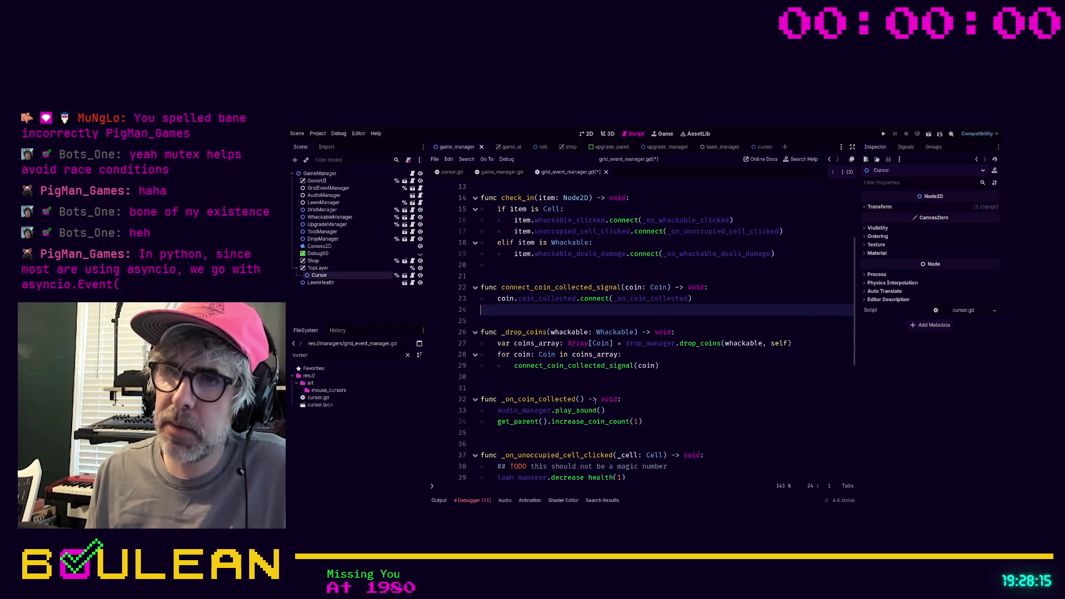
{"action": "scroll", "coordinate": [605, 399], "scroll_direction": "up", "scroll_amount": 4}
{"action": "scroll", "coordinate": [605, 399], "scroll_direction": "down", "scroll_amount": 1}
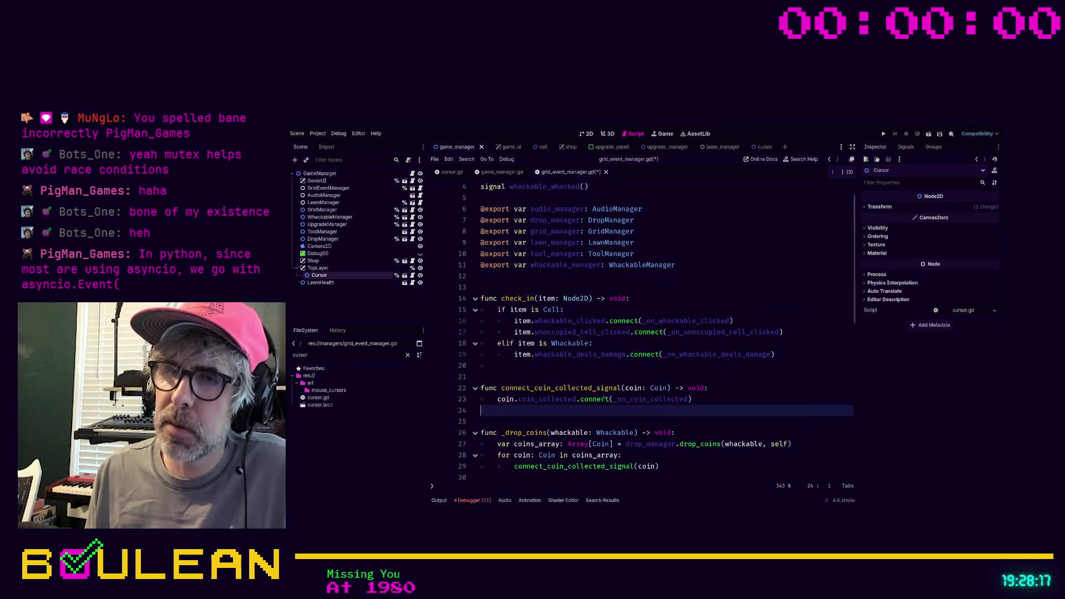
{"action": "key", "text": "Tab"}
{"action": "type", "text": "print"}
{"action": "type", "text": "(G"}
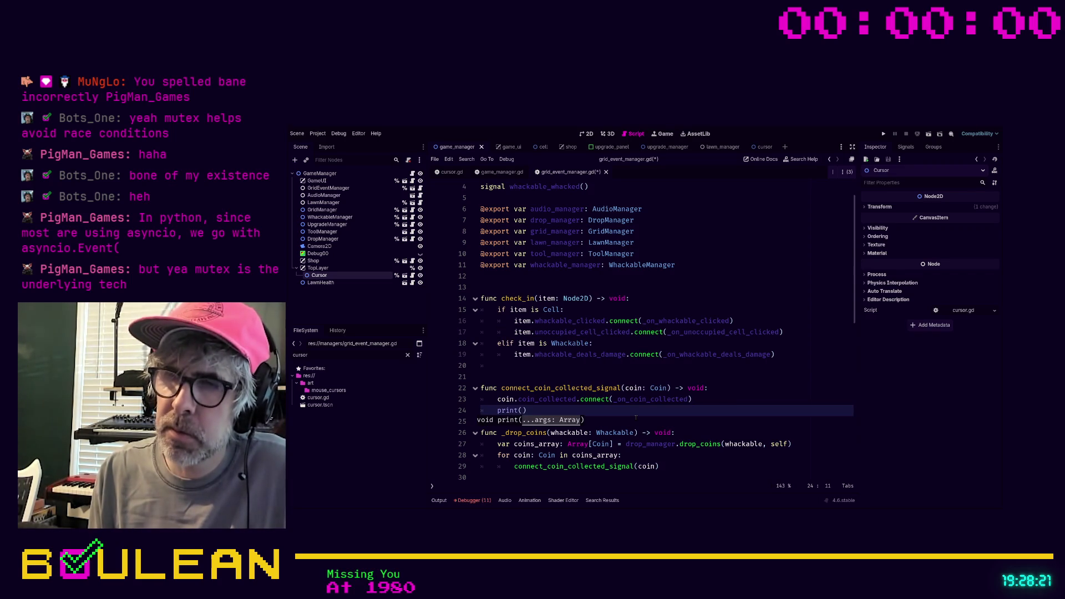
{"action": "key", "text": "BackSpace"}
{"action": "type", "text": "str"}
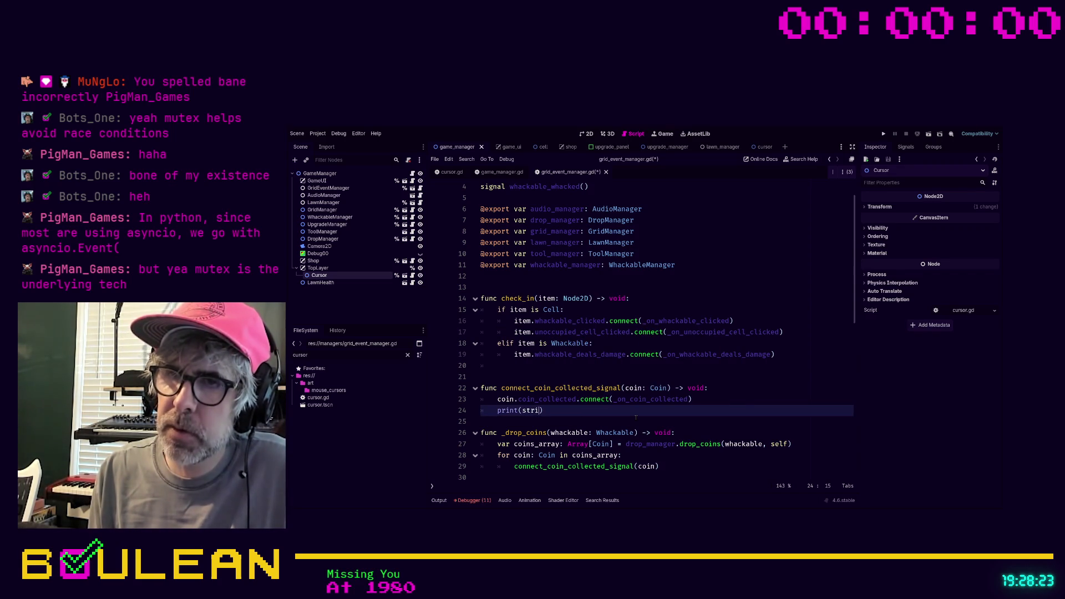
{"action": "type", "text": "(Game"}
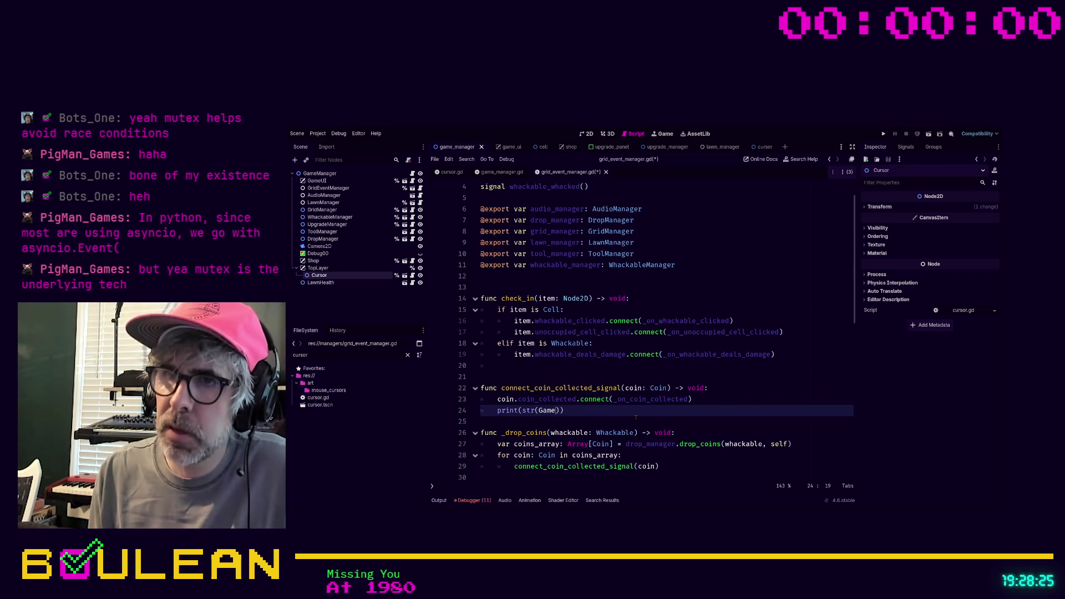
{"action": "key", "text": "Return"}
{"action": "type", "text": "."}
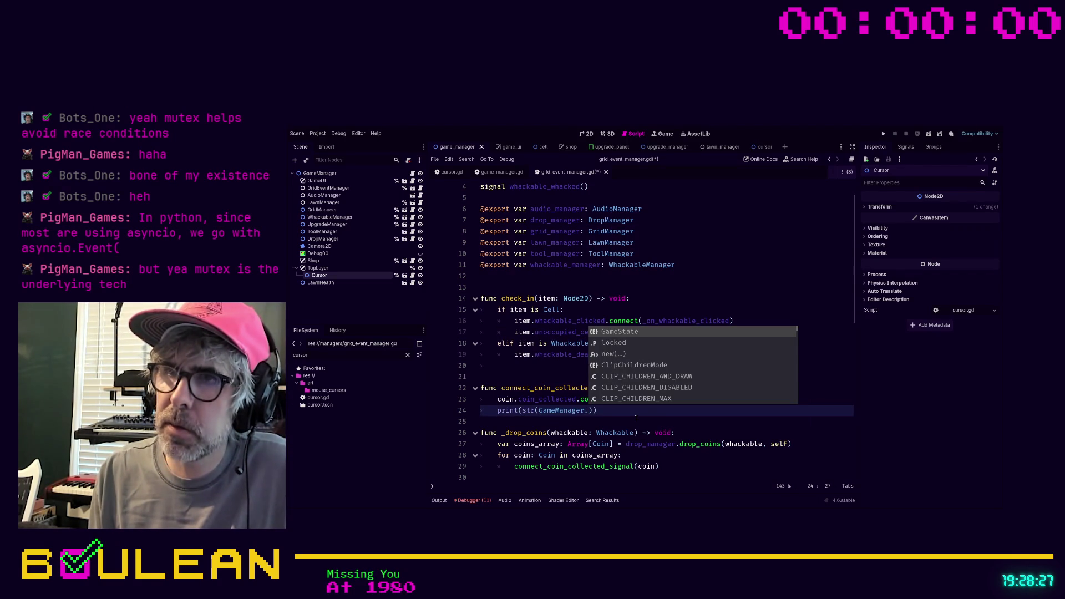
{"action": "key", "text": "Down"}
{"action": "key", "text": "Return"}
{"action": "key", "text": "ctrl+s"}
{"action": "left_click", "coordinate": [636, 417]}
{"action": "key", "text": "F5"}
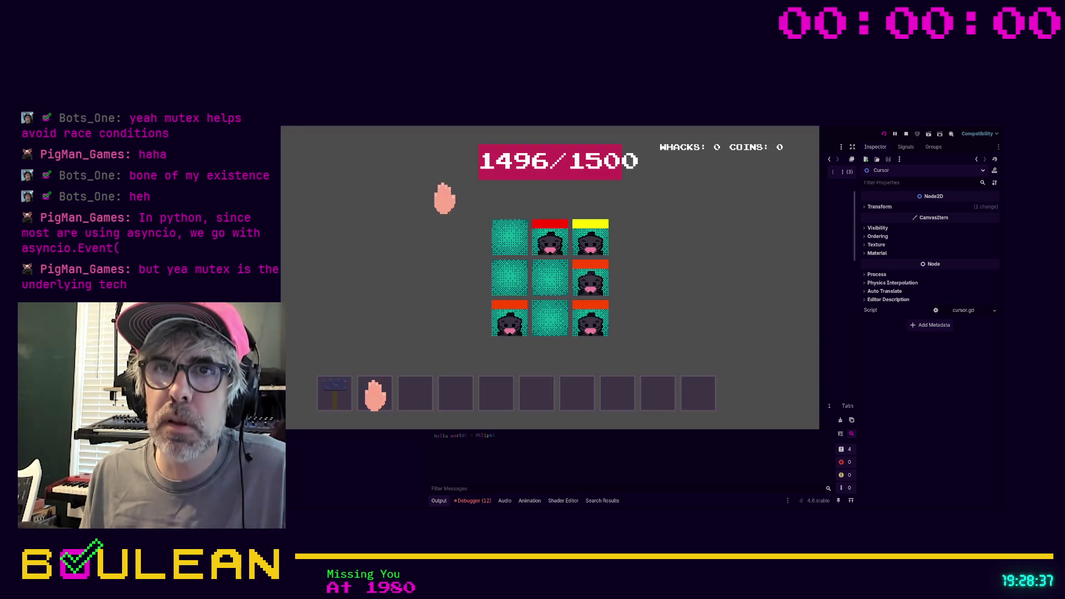
- Whack five moles and apples to collect coins, then stop the game with F8
{"action": "left_click", "coordinate": [510, 325]}
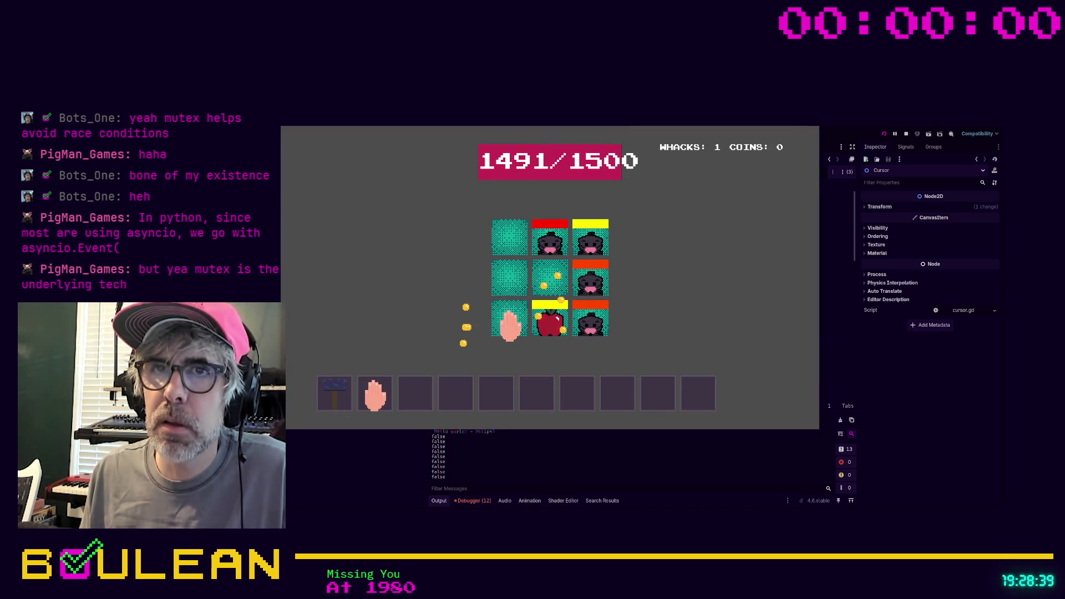
{"action": "left_click", "coordinate": [509, 322]}
{"action": "left_click", "coordinate": [544, 315]}
{"action": "left_click", "coordinate": [542, 312]}
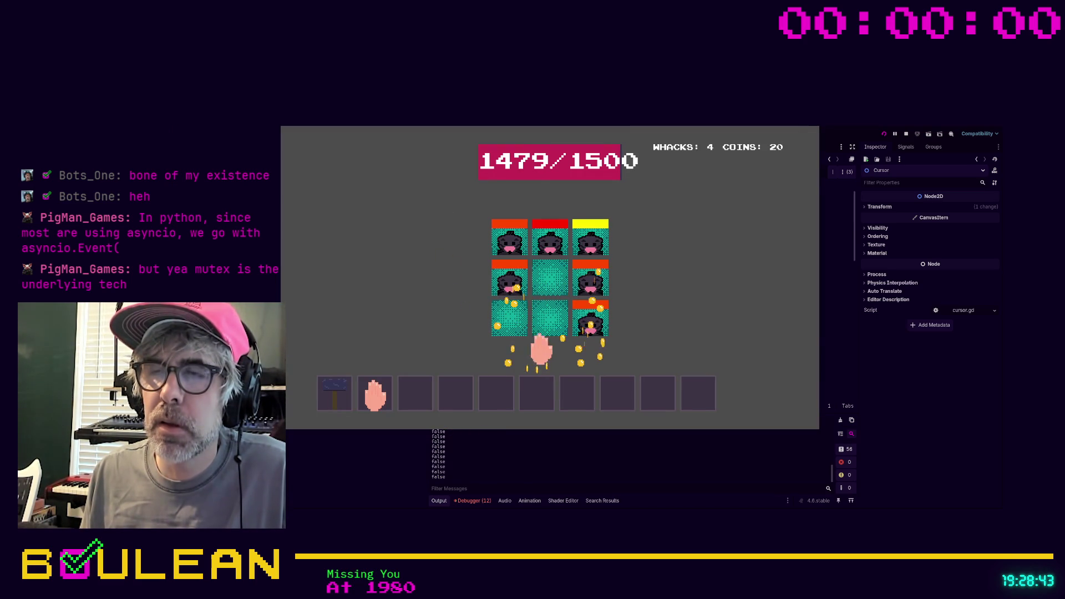
{"action": "left_click", "coordinate": [509, 336]}
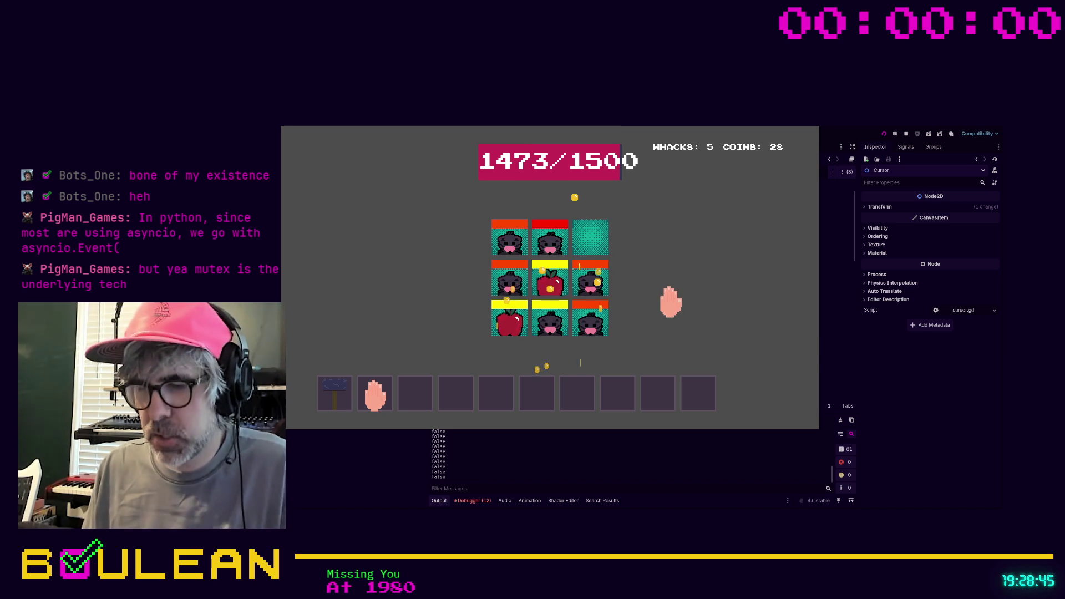
{"action": "key", "text": "F8"}
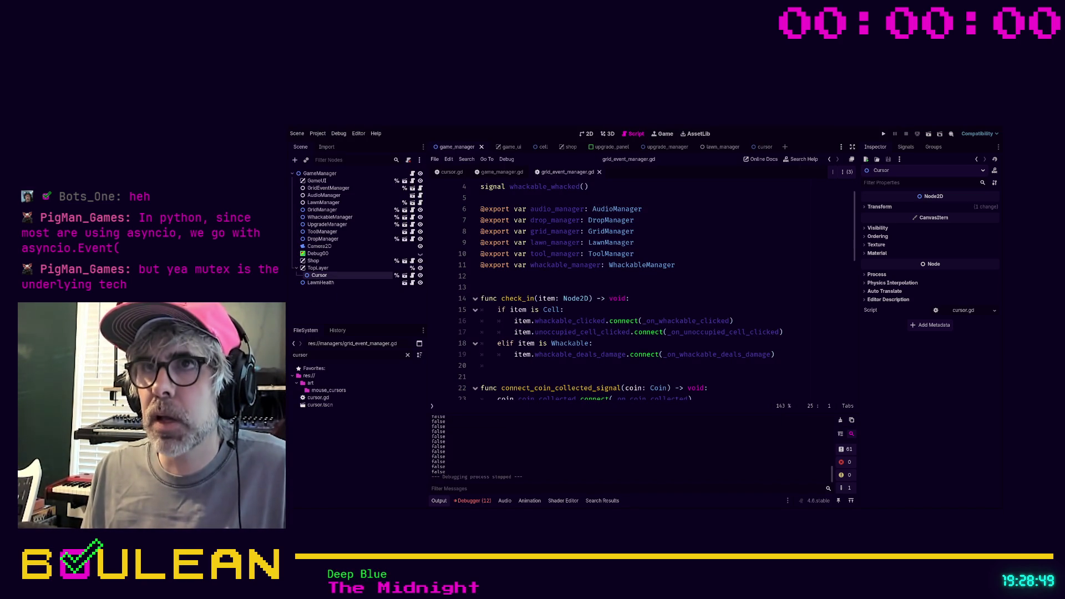
- Add 'GameManager.locked = true' on line 25 after the first print
{"action": "scroll", "coordinate": [638, 289], "scroll_direction": "down", "scroll_amount": 2}
{"action": "scroll", "coordinate": [655, 288], "scroll_direction": "down", "scroll_amount": 3}
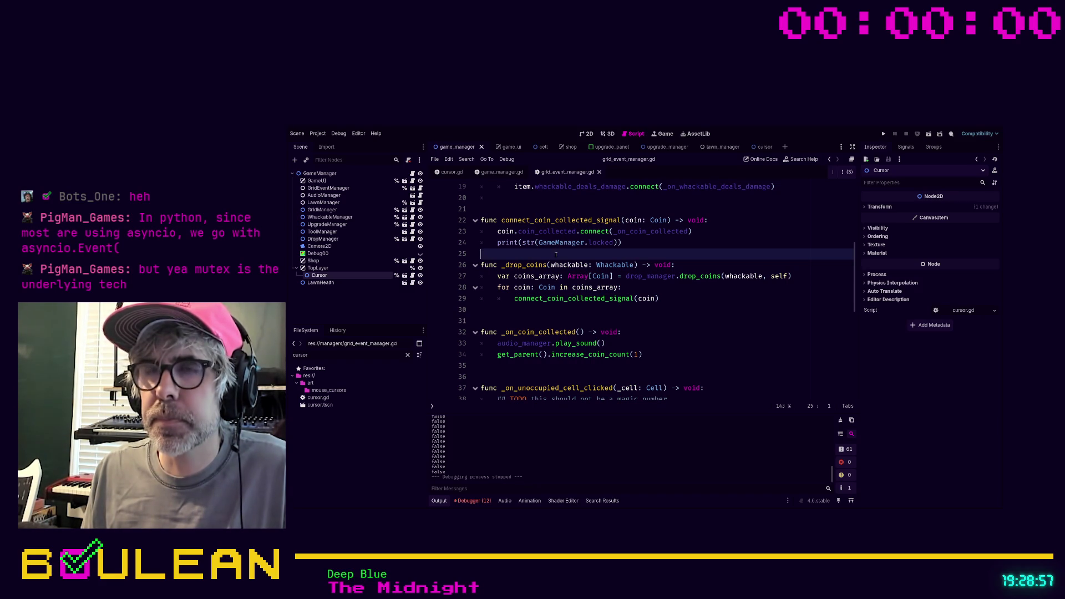
{"action": "key", "text": "Tab"}
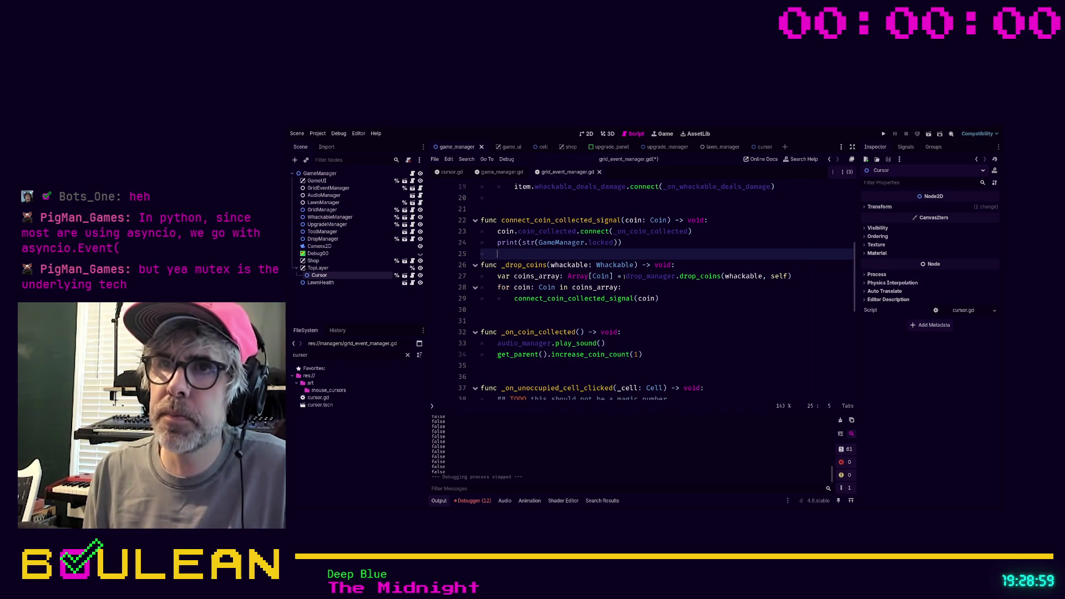
{"action": "type", "text": "Game"}
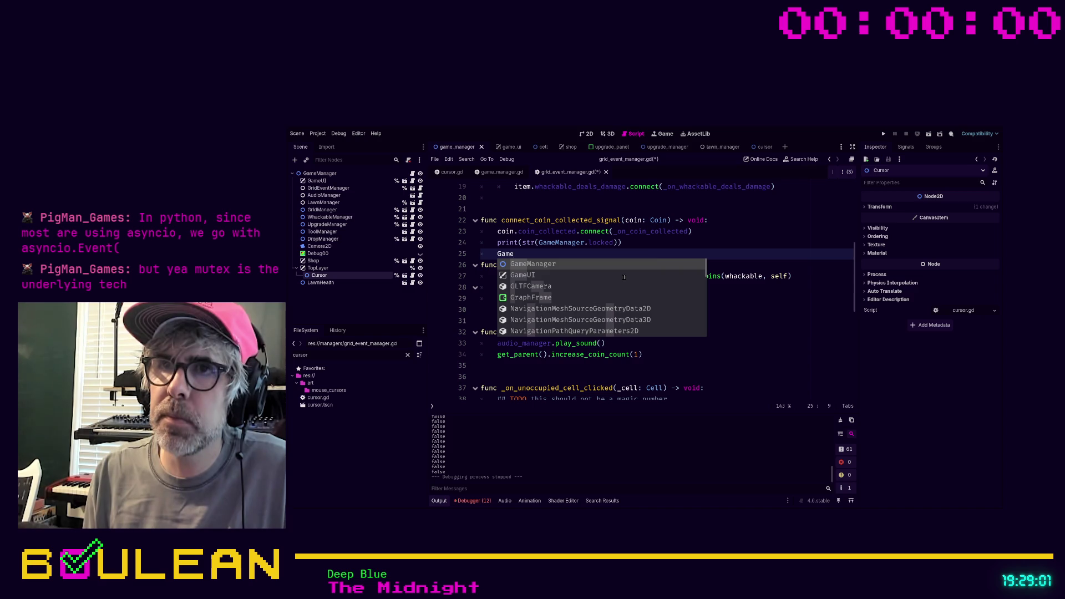
{"action": "key", "text": "Return"}
{"action": "type", "text": ".lock"}
{"action": "key", "text": "Return"}
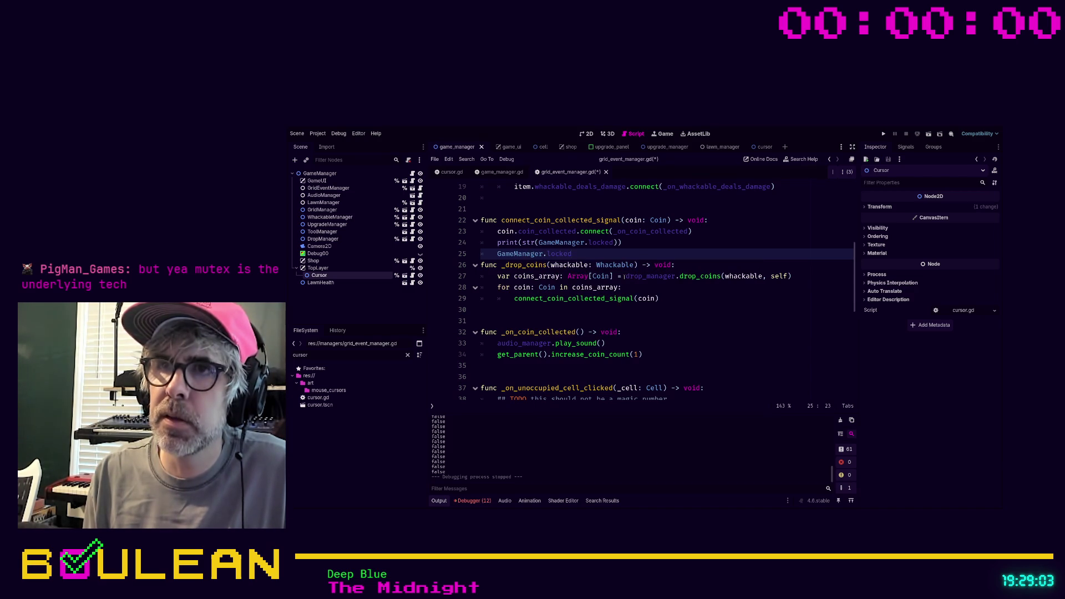
{"action": "type", "text": " = true"}
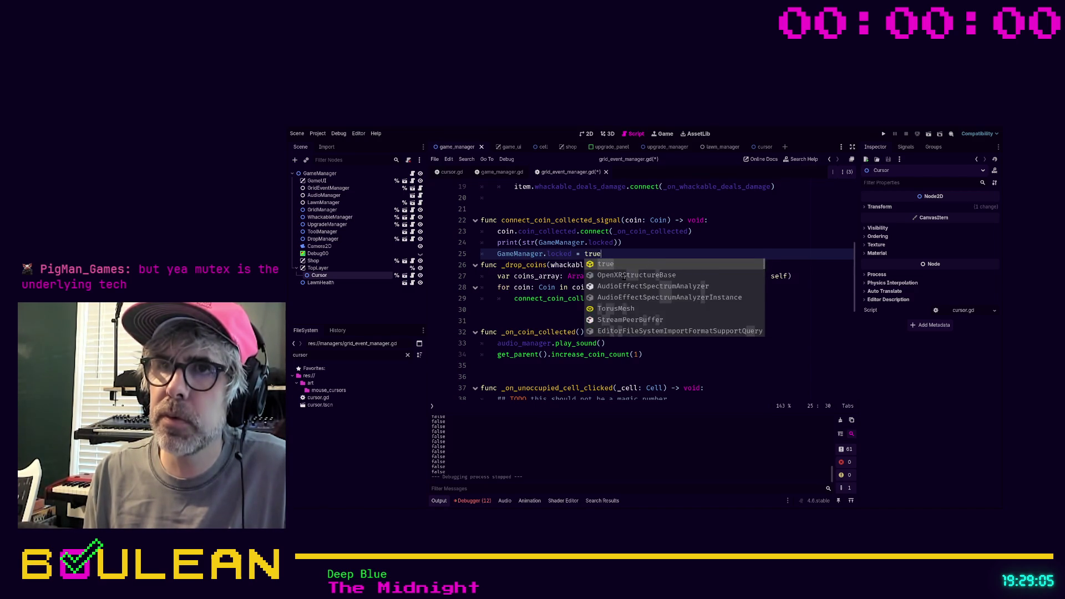
{"action": "key", "text": "Return"}
{"action": "key", "text": "Return"}
- Copy the print(str(GameManager.locked)) line below the assignment, save, and relaunch with F5
{"action": "key", "text": "Up"}
{"action": "key", "text": "Up"}
{"action": "key", "text": "shift+End"}
{"action": "key", "text": "ctrl+c"}
{"action": "key", "text": "Down"}
{"action": "key", "text": "Down"}
{"action": "key", "text": "ctrl+v"}
{"action": "key", "text": "ctrl+s"}
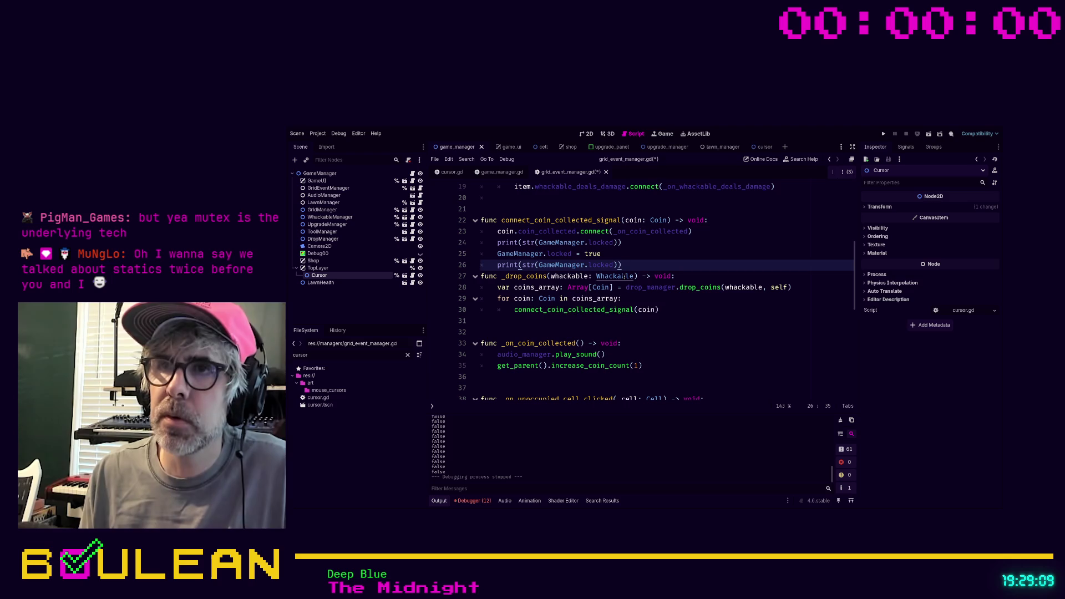
{"action": "key", "text": "F5"}
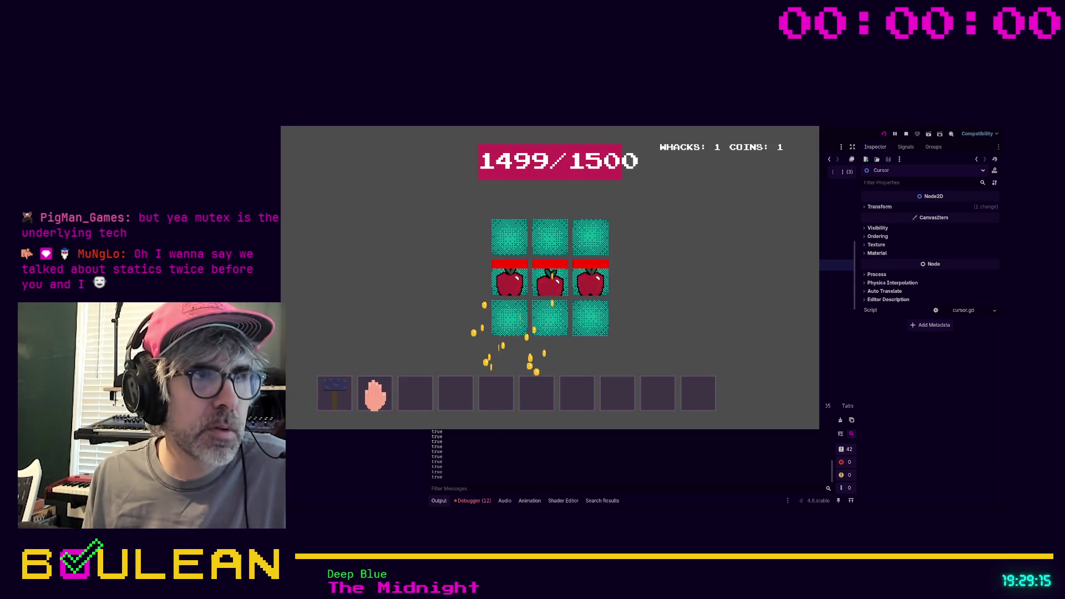
- Whack five apples and moles, confirming the output now prints true, then stop the game
{"action": "left_click", "coordinate": [507, 281]}
{"action": "left_click", "coordinate": [548, 320]}
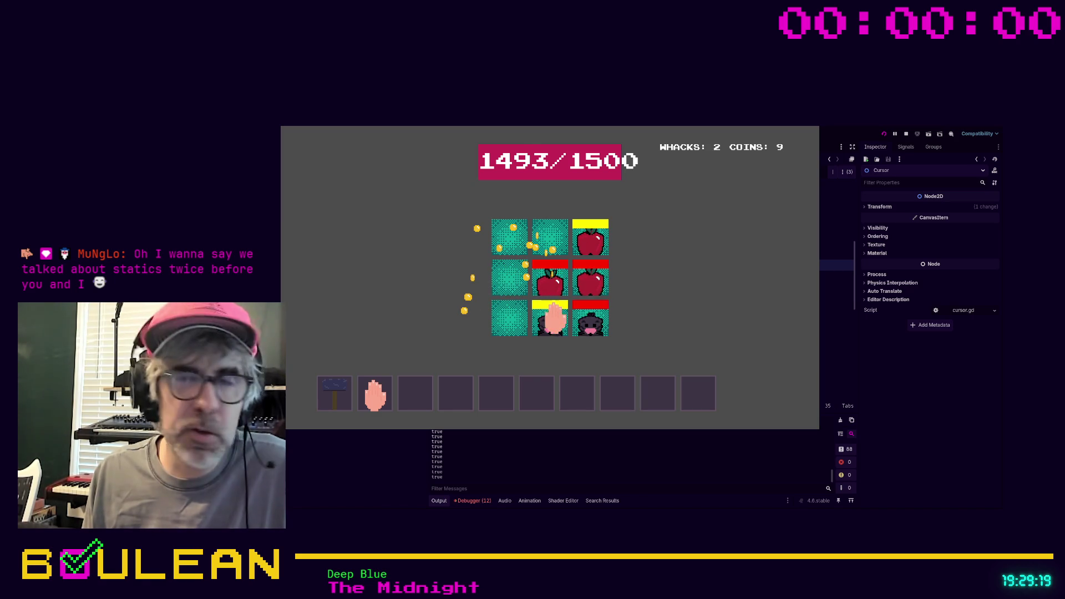
{"action": "left_click", "coordinate": [551, 284]}
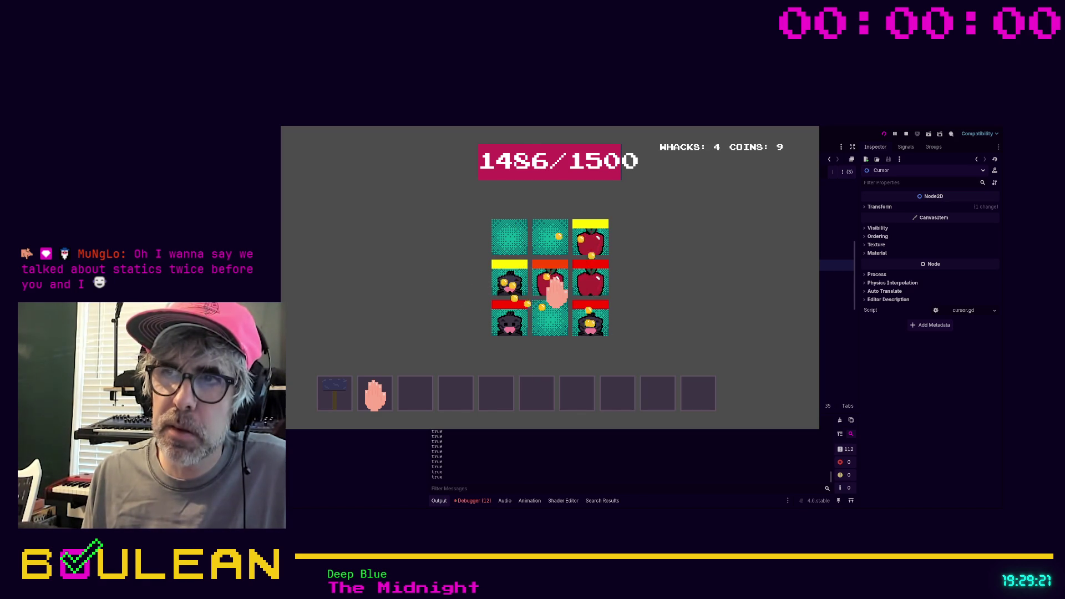
{"action": "left_click", "coordinate": [509, 238]}
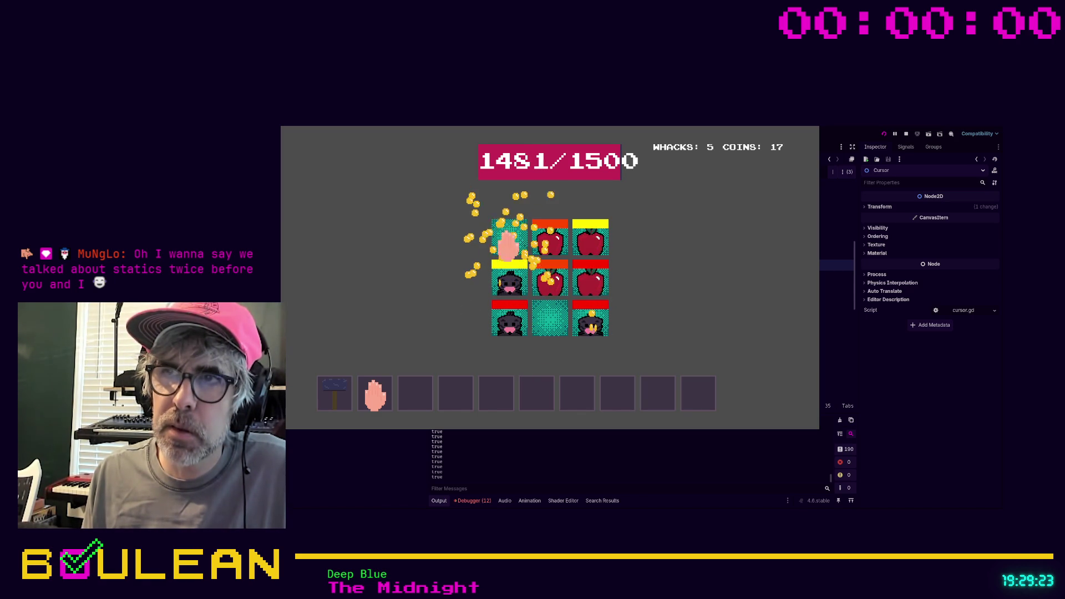
{"action": "left_click", "coordinate": [552, 280]}
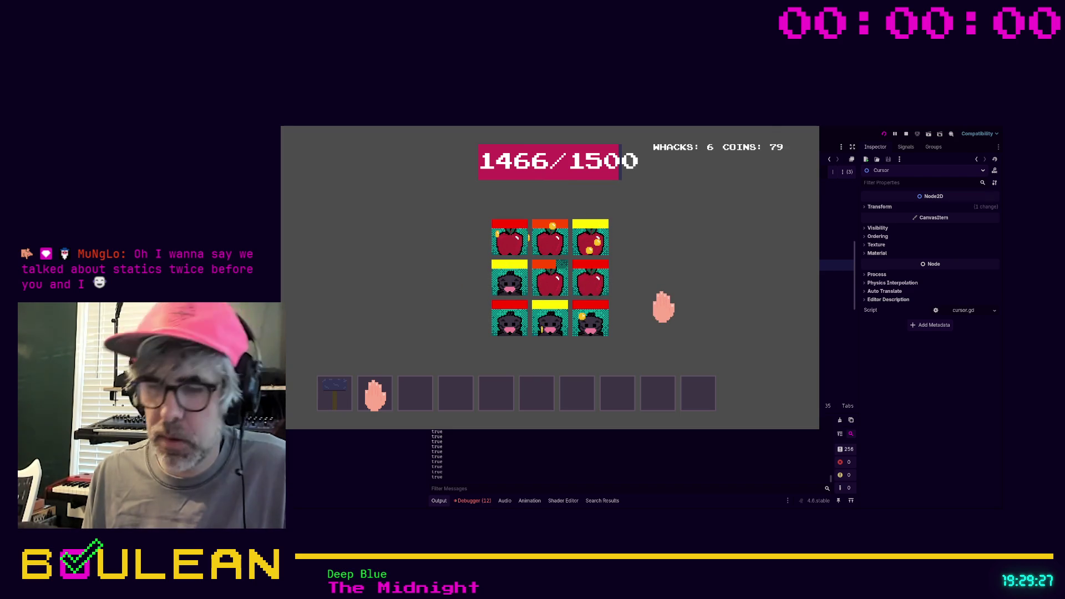
{"action": "key", "text": "F8"}
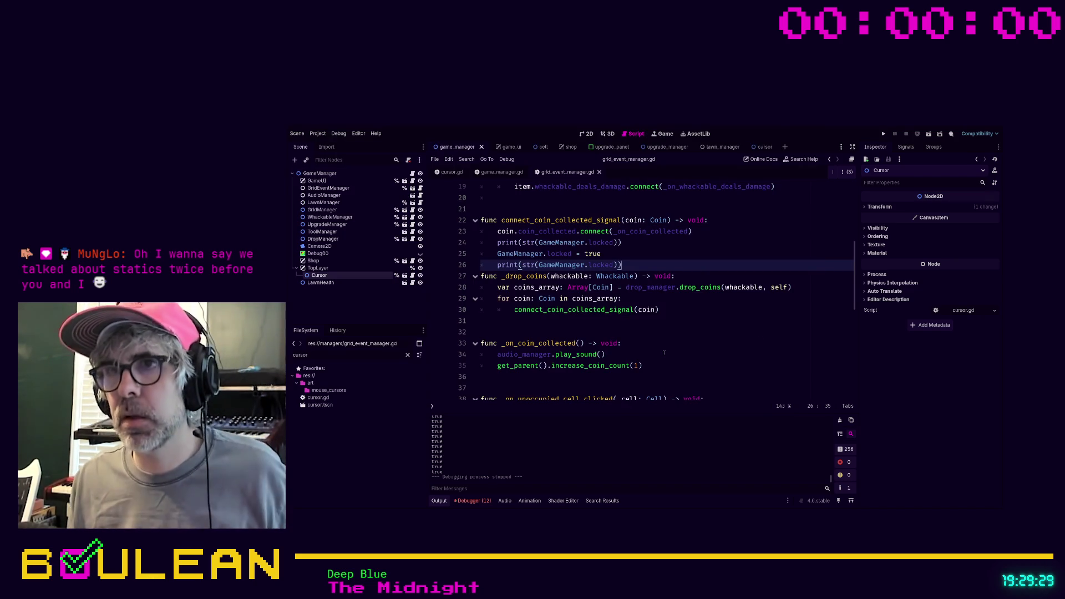